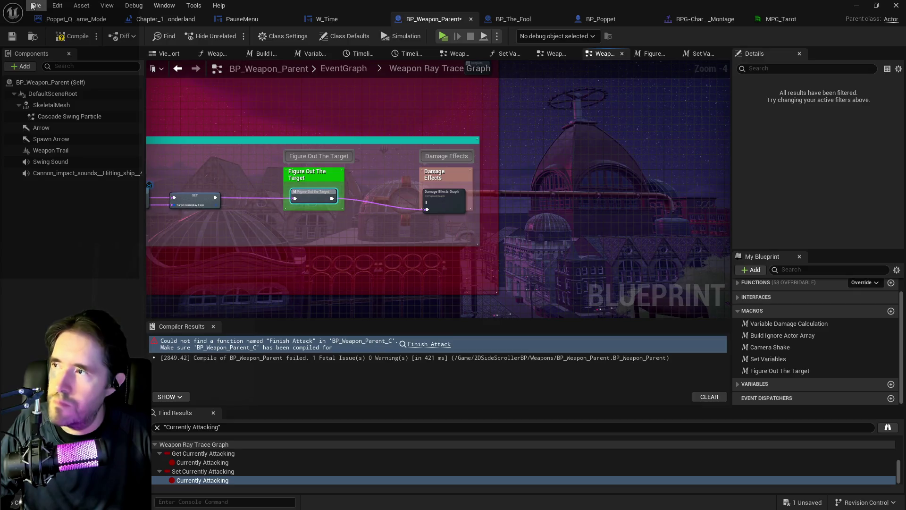
Undo the added input parameter and wire Figure Out The Target into the Damage Effects Graph
left_click(76, 36)
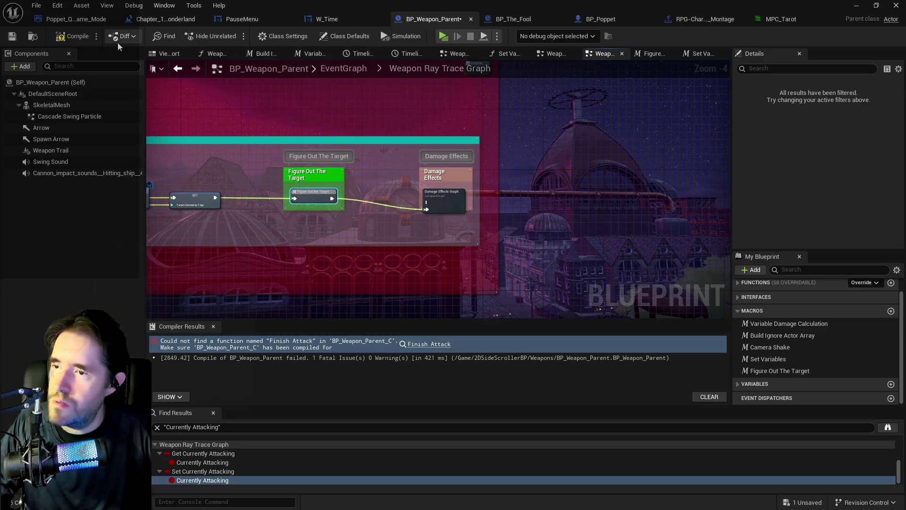
key("ctrl+z")
scroll(406, 216, "up", 4)
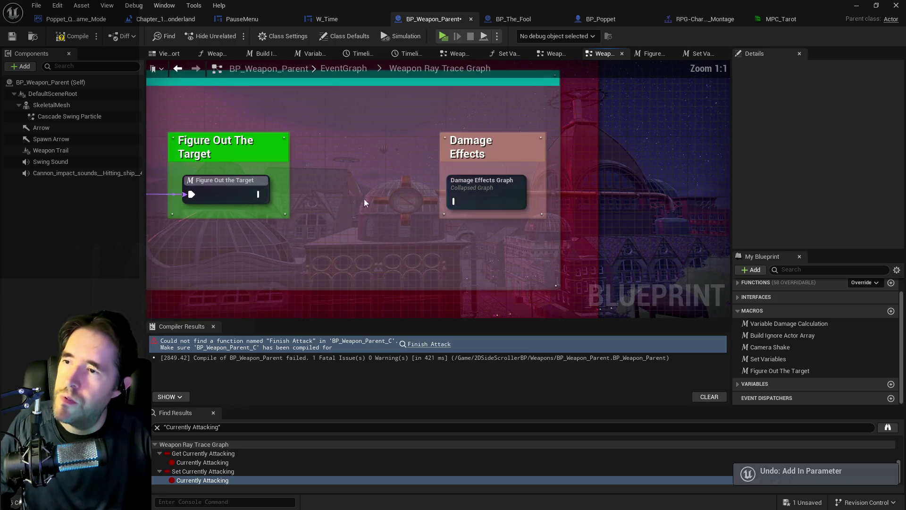
left_click_drag(258, 194, 451, 201)
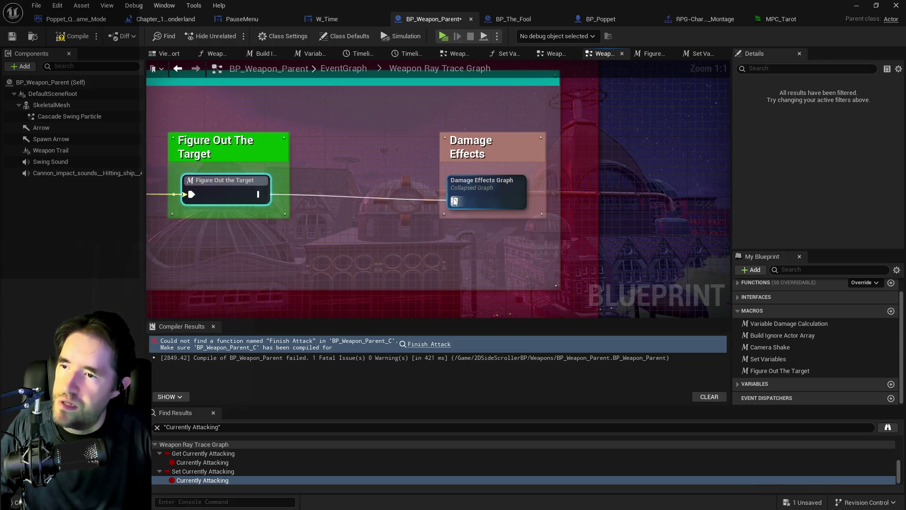
left_click(503, 185)
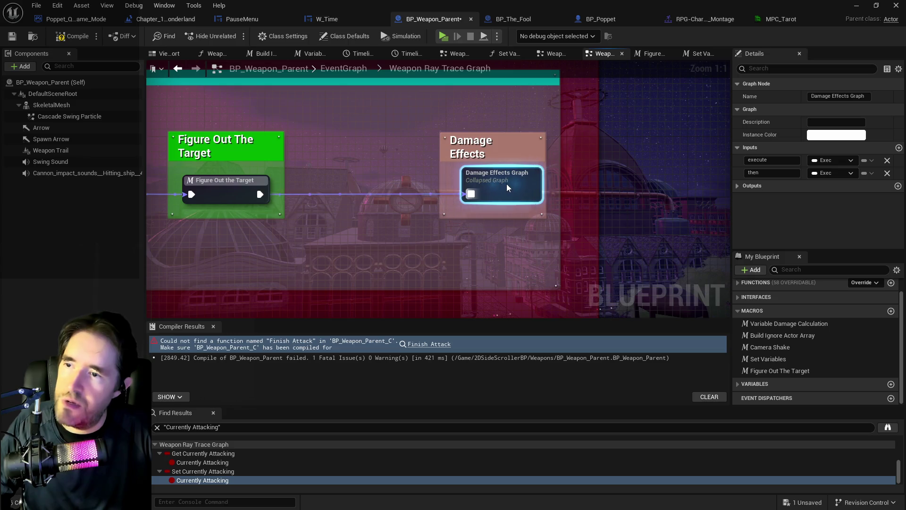
left_click_drag(395, 101, 547, 212)
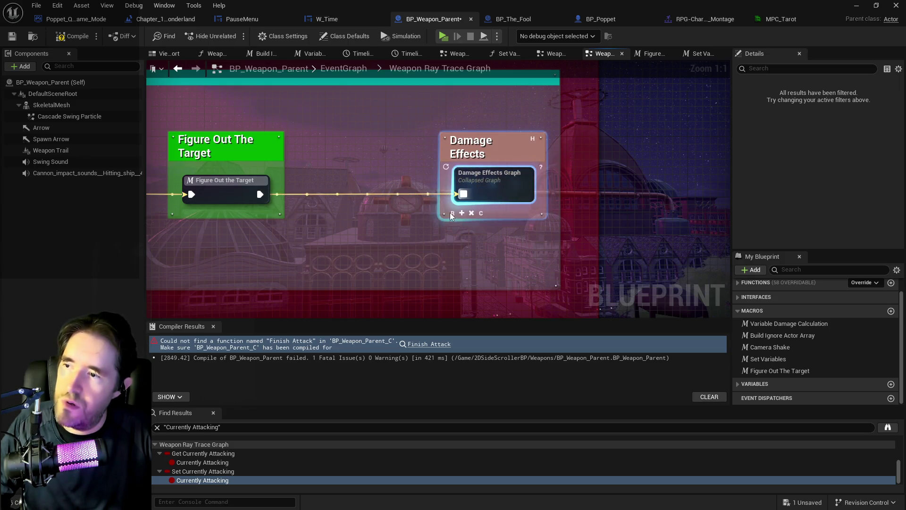
key("ctrl+z")
Save BP_Weapon_Parent and compile it without errors
scroll(381, 219, "down", 2)
scroll(381, 218, "down", 5)
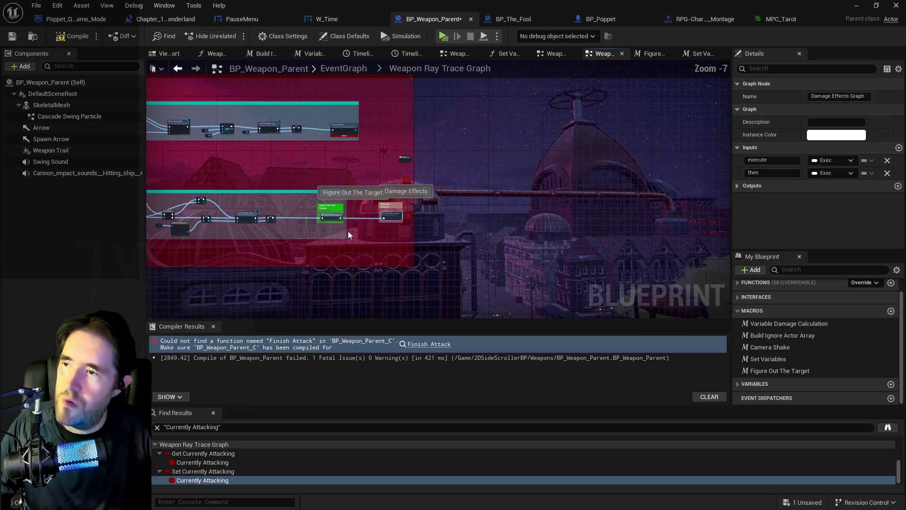
scroll(348, 231, "down", 3)
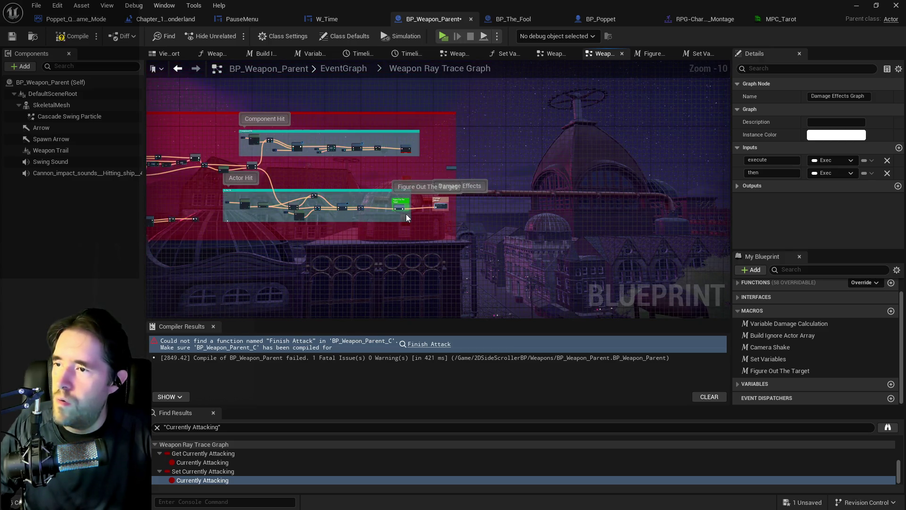
scroll(403, 214, "up", 1)
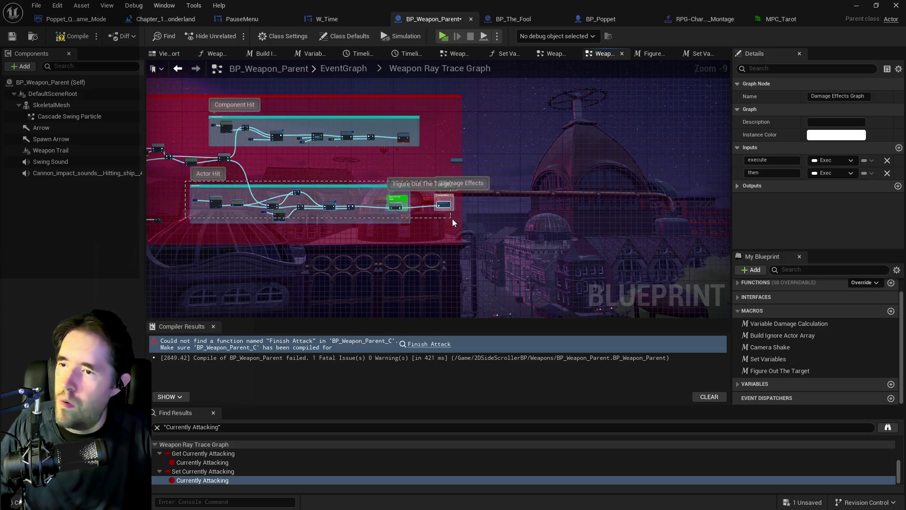
left_click(463, 224)
scroll(471, 217, "up", 6)
scroll(430, 259, "up", 2)
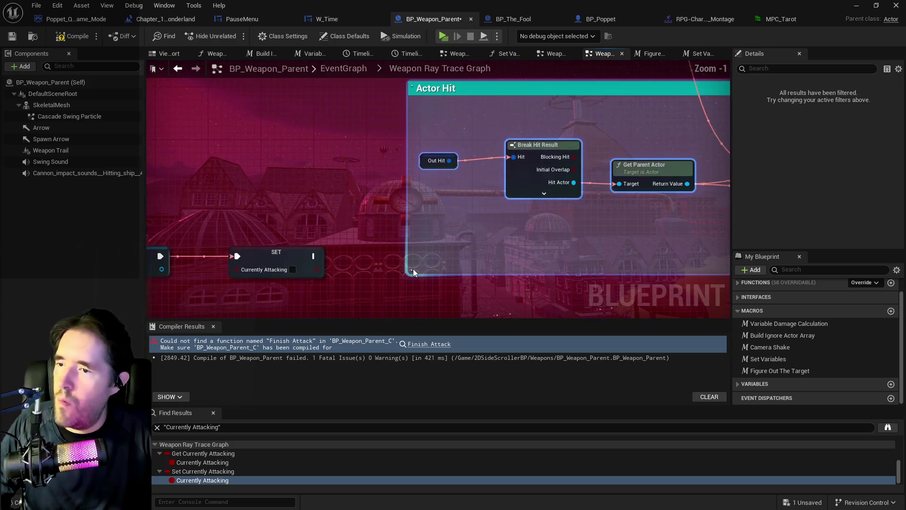
left_click(426, 271)
scroll(427, 271, "down", 3)
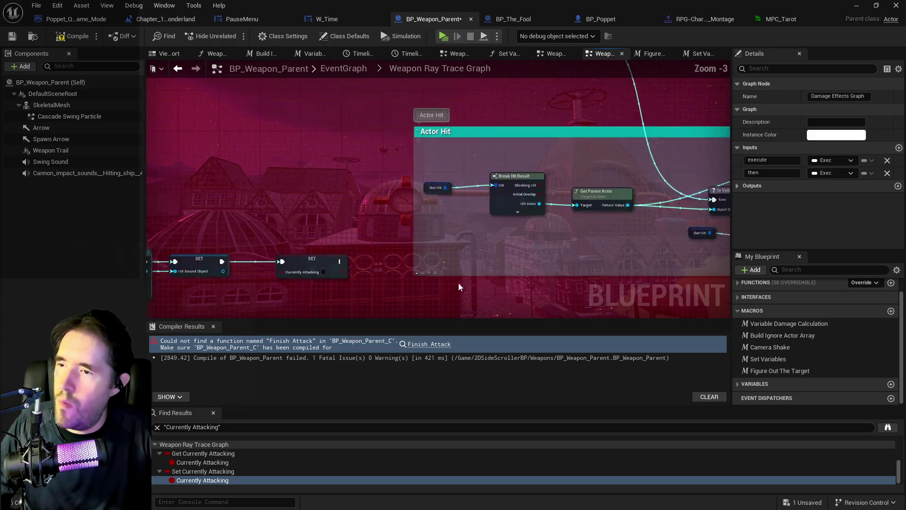
left_click_drag(556, 305, 147, 247)
key("ctrl+s")
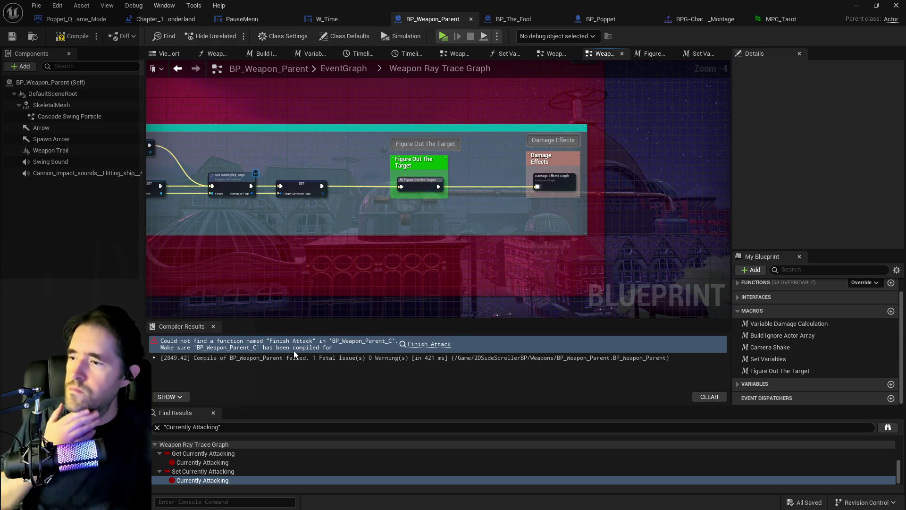
left_click(68, 38)
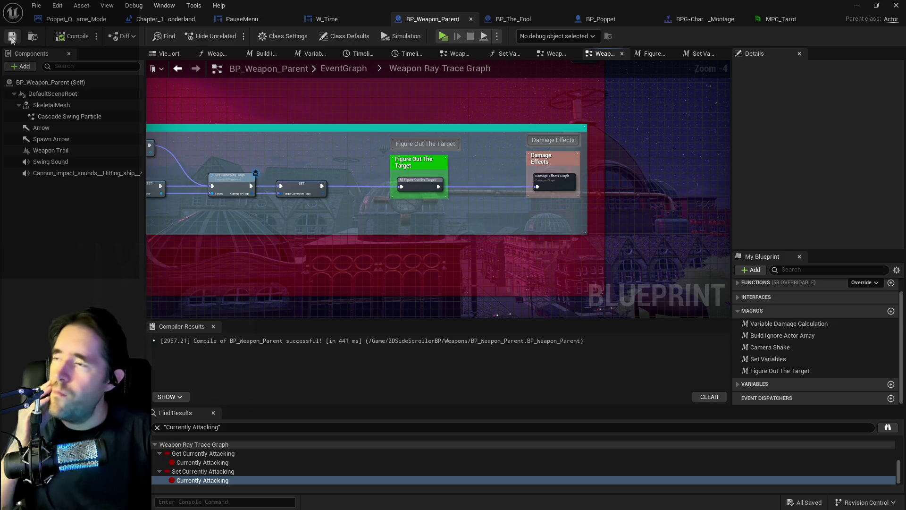
Box-select the lower spell-casting node chain and wrap it in a comment titled 'Weapon Casts Spell'
left_click_drag(199, 181, 590, 246)
scroll(590, 247, "down", 6)
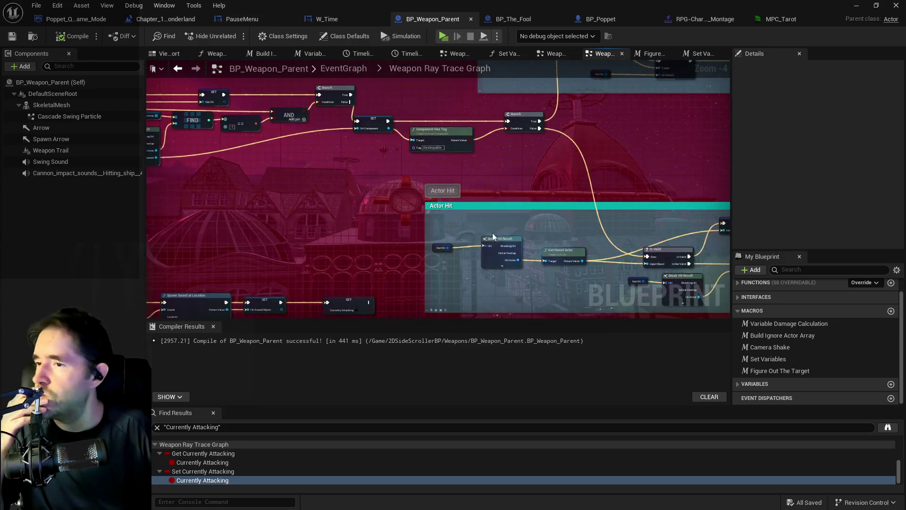
mouse_move(279, 184)
left_mouse_down()
mouse_move(421, 194)
mouse_move(373, 218)
left_mouse_up()
scroll(312, 196, "up", 4)
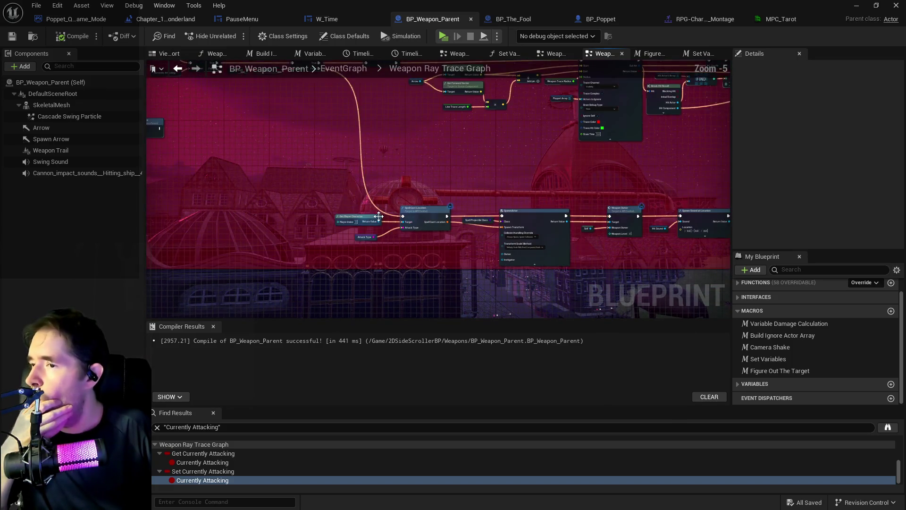
scroll(327, 184, "down", 1)
mouse_move(281, 158)
left_mouse_down()
mouse_move(638, 228)
mouse_move(591, 212)
left_mouse_up()
scroll(590, 212, "up", 1)
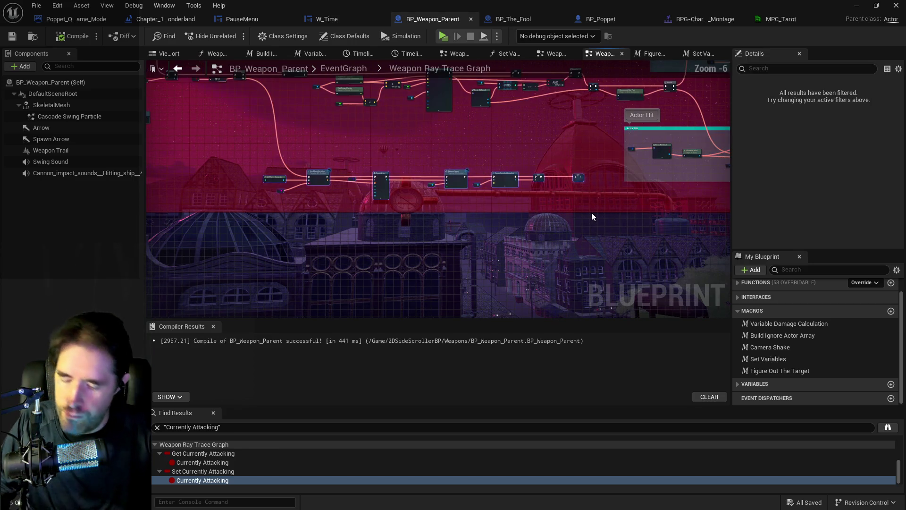
type("c")
type("Weapon Cas")
type("ts Spell")
key("Return")
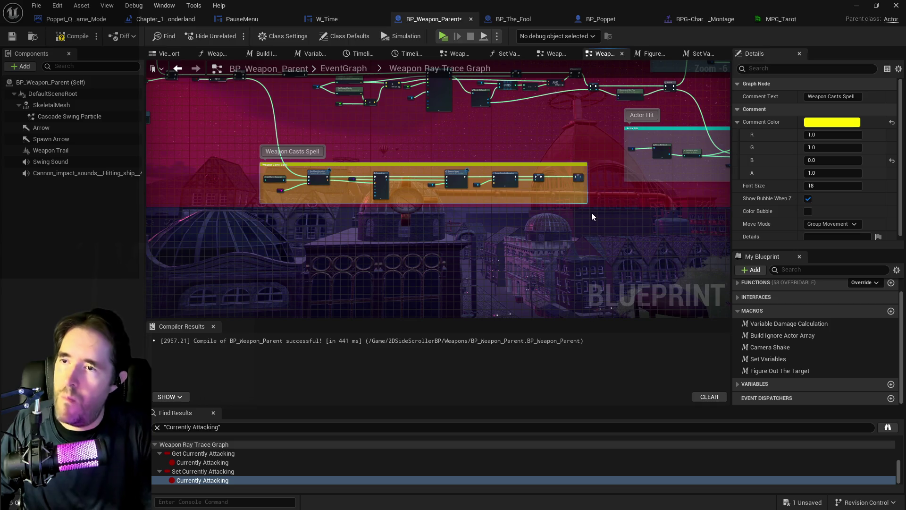
left_click(590, 212)
mouse_move(435, 147)
left_mouse_down()
mouse_move(436, 194)
mouse_move(457, 213)
left_mouse_up()
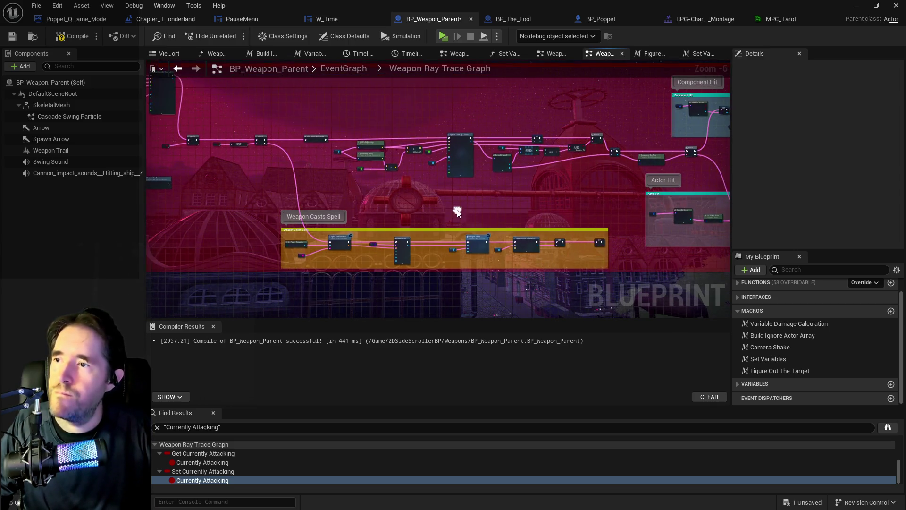
scroll(316, 170, "up", 2)
Select the main trace-and-hit node chain, leaving Component Has Tag out
mouse_move(285, 104)
left_mouse_down()
mouse_move(425, 180)
mouse_move(663, 221)
mouse_move(371, 244)
left_mouse_up()
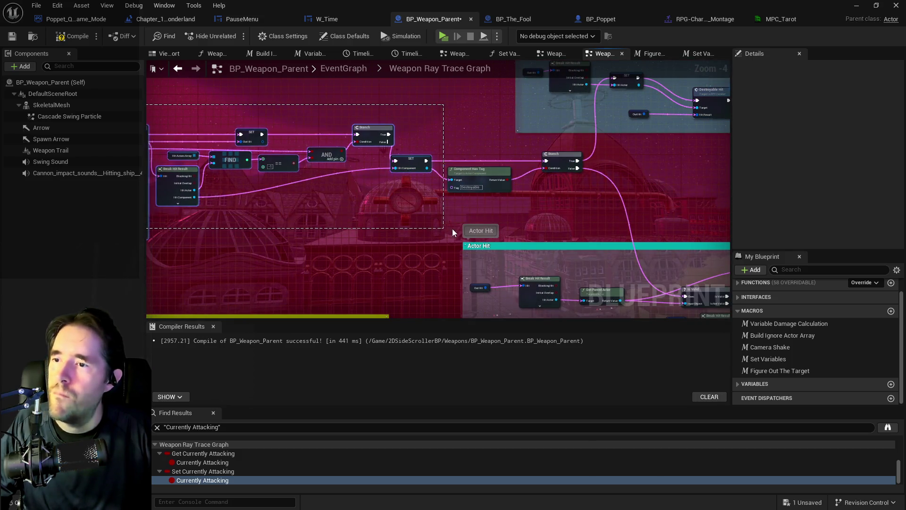
mouse_move(487, 231)
left_mouse_down()
mouse_move(425, 228)
mouse_move(426, 237)
mouse_move(419, 192)
mouse_move(464, 228)
left_mouse_up()
mouse_move(518, 239)
left_mouse_down()
mouse_move(551, 238)
mouse_move(473, 325)
left_mouse_up()
right_click(310, 173)
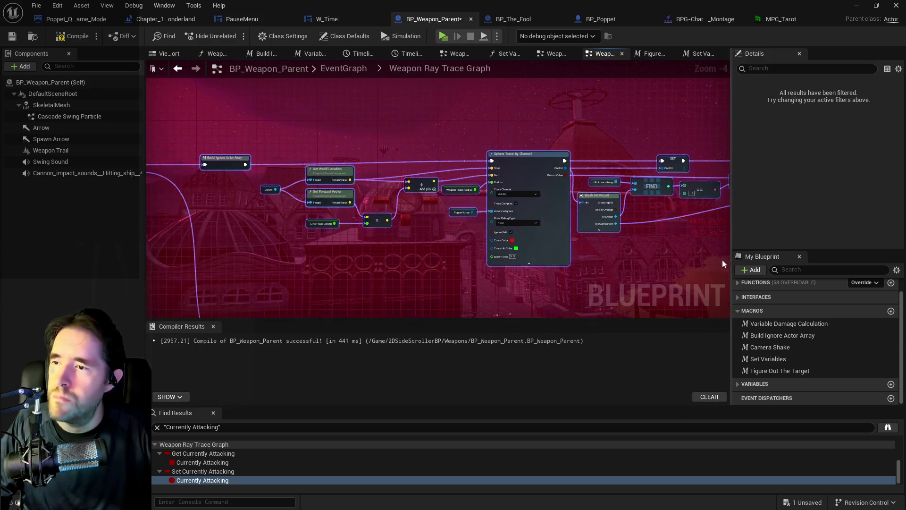
left_click(424, 263)
scroll(230, 289, "down", 1)
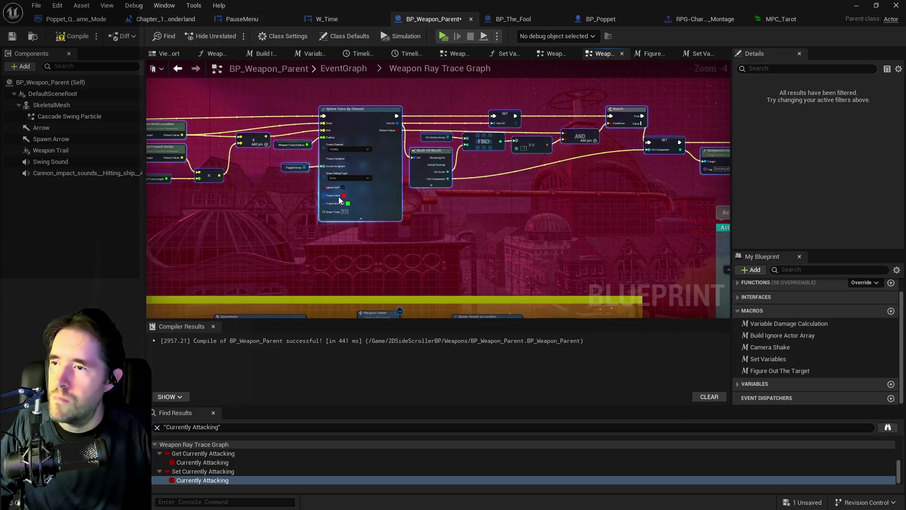
scroll(404, 217, "down", 1)
left_click_drag(403, 217, 451, 227)
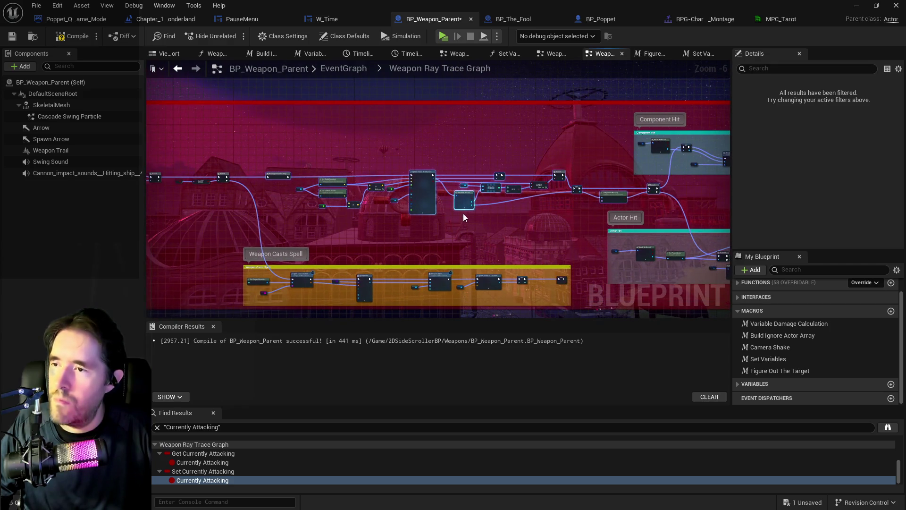
Wrap the selected nodes in a comment titled 'Check For Hit Actor'
key("c")
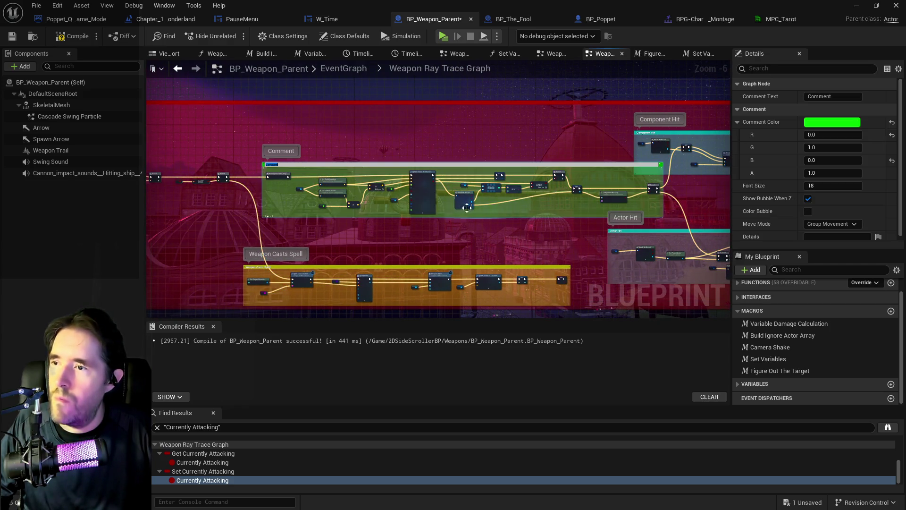
type("Pick")
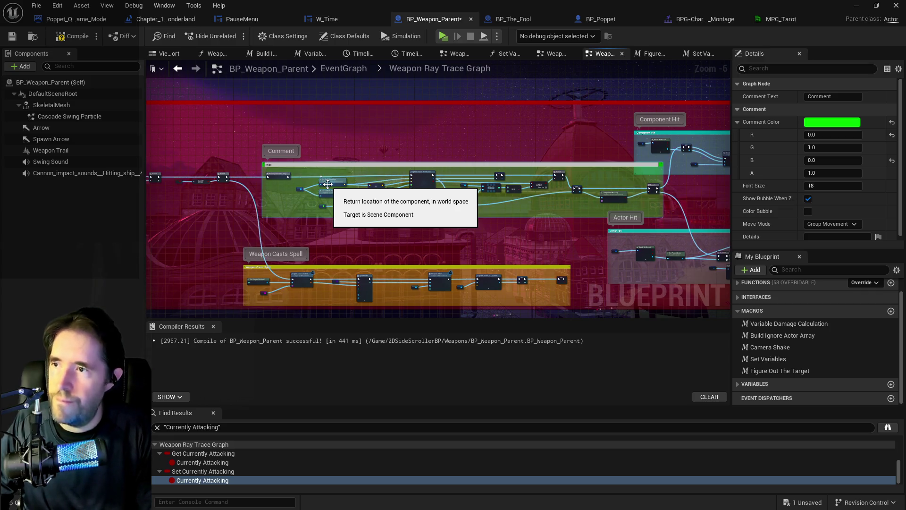
key("BackSpace")
key("BackSpace")
key("BackSpace")
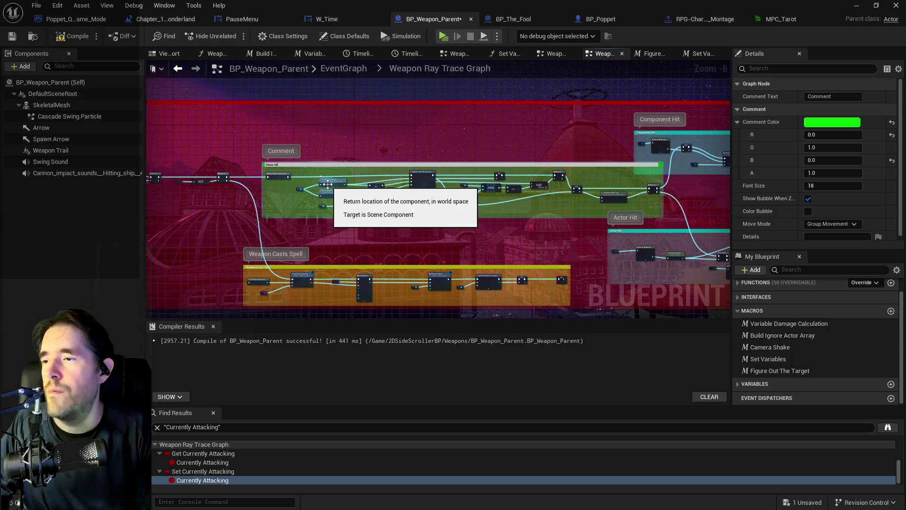
type("r Hit")
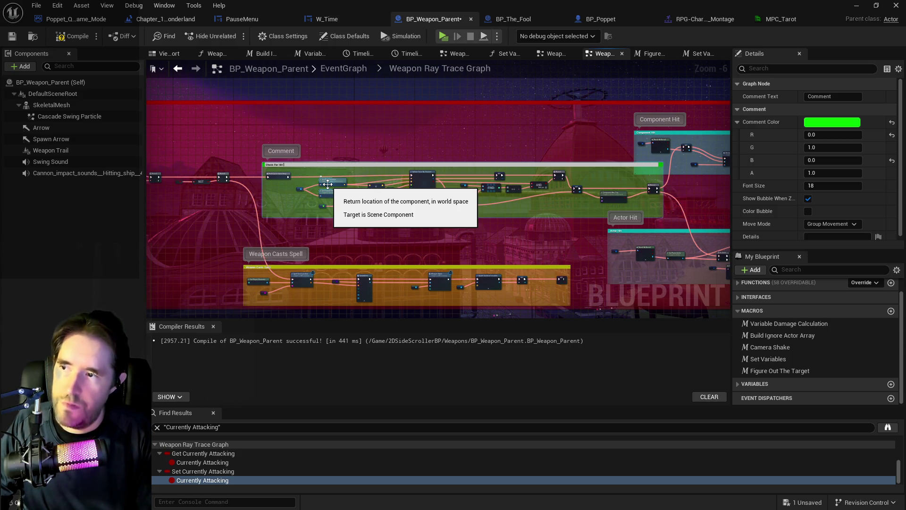
type(" Actor")
key("Return")
mouse_move(555, 153)
left_mouse_down()
mouse_move(440, 153)
mouse_move(487, 128)
left_mouse_up()
scroll(409, 177, "down", 3)
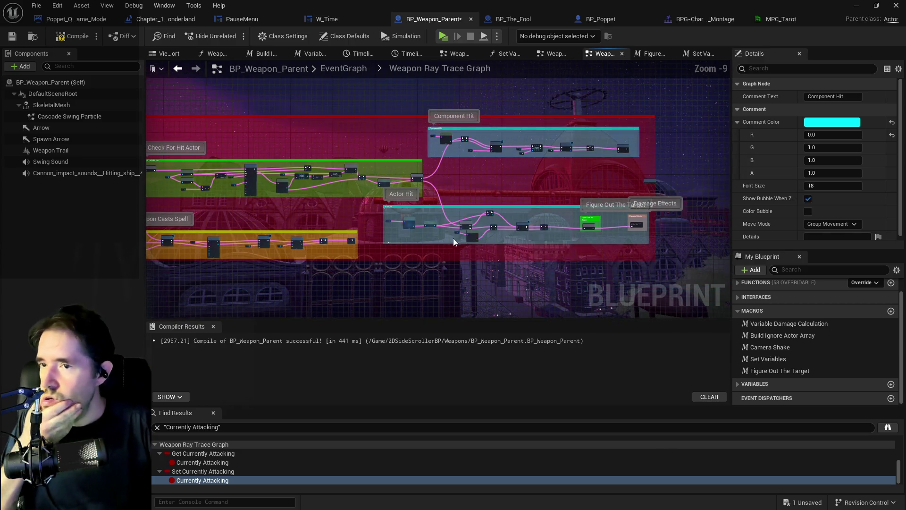
Review the Weapon Ray Trace Graph and hide the Sphere Trace By Channel node's advanced pins
mouse_move(633, 187)
left_mouse_down()
mouse_move(712, 194)
mouse_move(508, 229)
mouse_move(378, 203)
mouse_move(361, 182)
left_mouse_up()
scroll(328, 173, "up", 1)
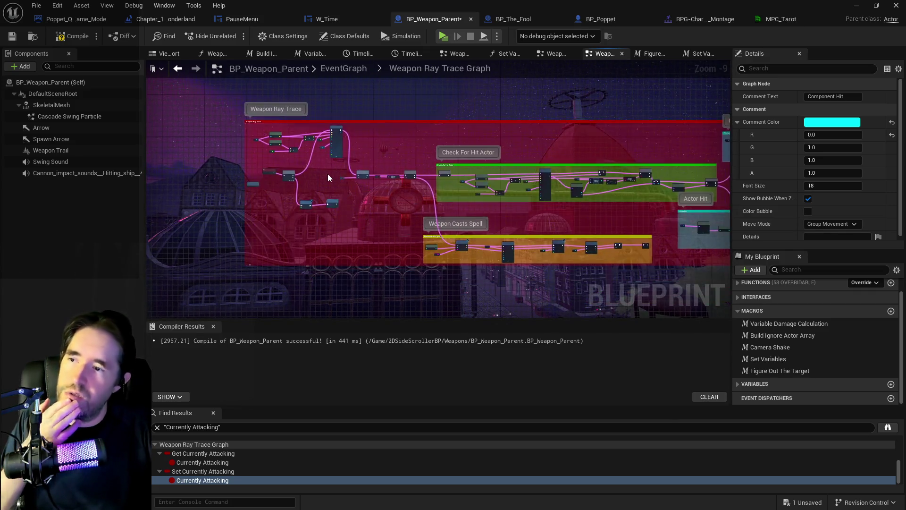
scroll(327, 177, "up", 3)
mouse_move(329, 190)
left_mouse_down()
mouse_move(336, 194)
mouse_move(363, 156)
left_mouse_up()
scroll(363, 156, "up", 1)
scroll(363, 155, "up", 1)
mouse_move(396, 202)
left_mouse_down()
mouse_move(270, 211)
mouse_move(421, 190)
left_mouse_up()
scroll(268, 220, "down", 2)
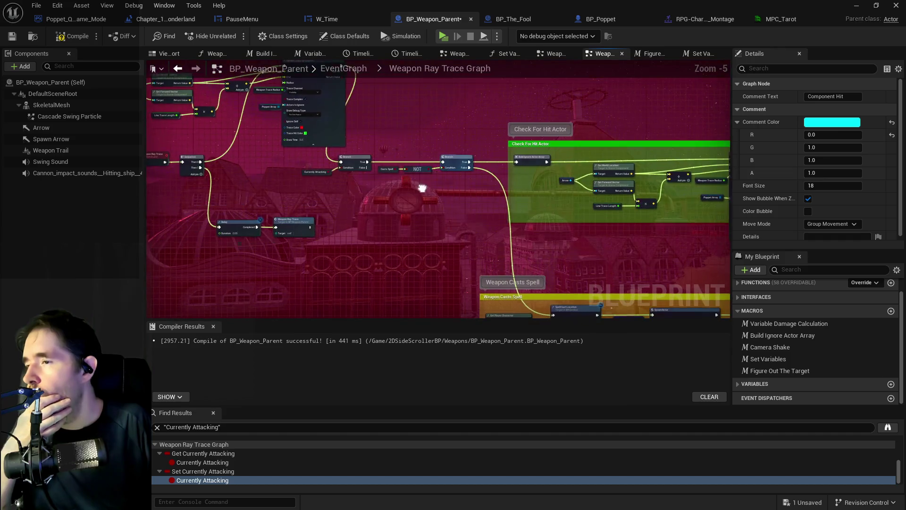
mouse_move(298, 191)
left_mouse_down()
mouse_move(255, 175)
mouse_move(347, 148)
left_mouse_up()
left_click(383, 179)
scroll(382, 167, "up", 3)
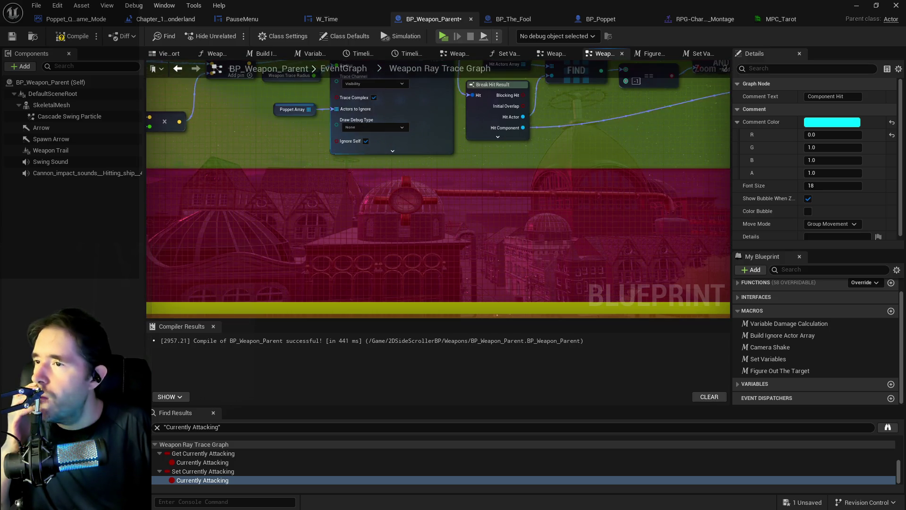
left_click_drag(316, 146, 312, 231)
scroll(285, 205, "down", 6)
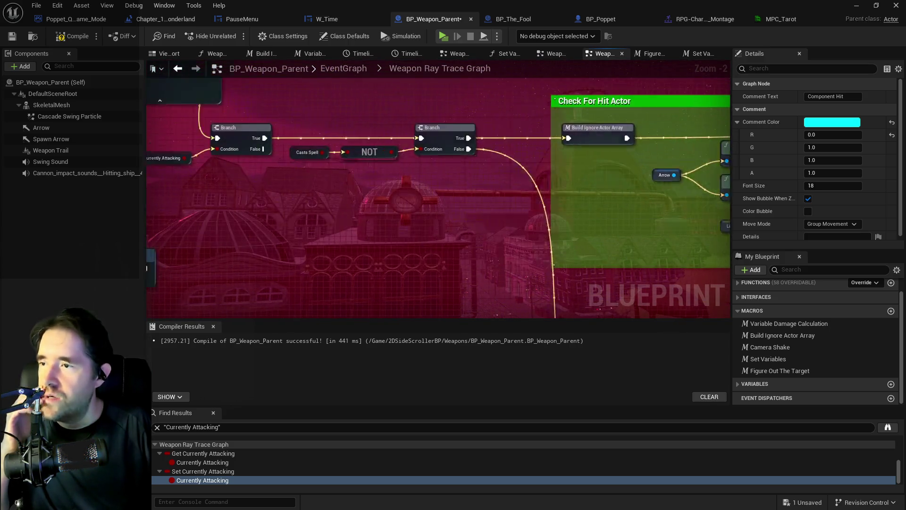
scroll(196, 210, "down", 1)
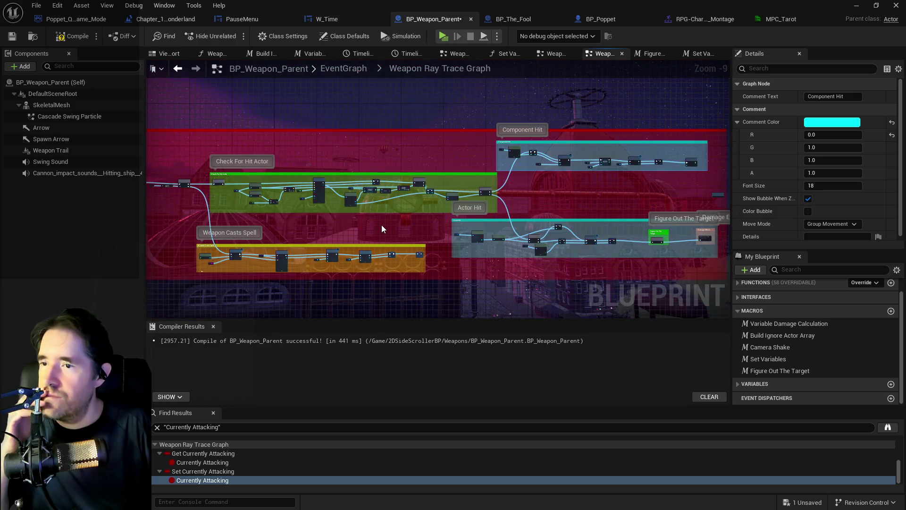
mouse_move(279, 217)
left_mouse_down()
mouse_move(376, 194)
mouse_move(185, 184)
mouse_move(432, 234)
left_mouse_up()
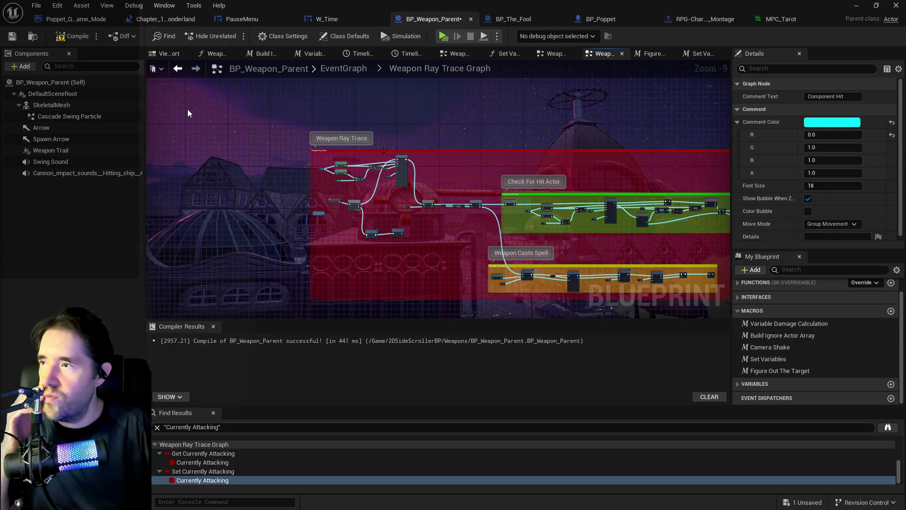
Compile and save BP_Weapon_Parent, then return to the main EventGraph
left_click(12, 37)
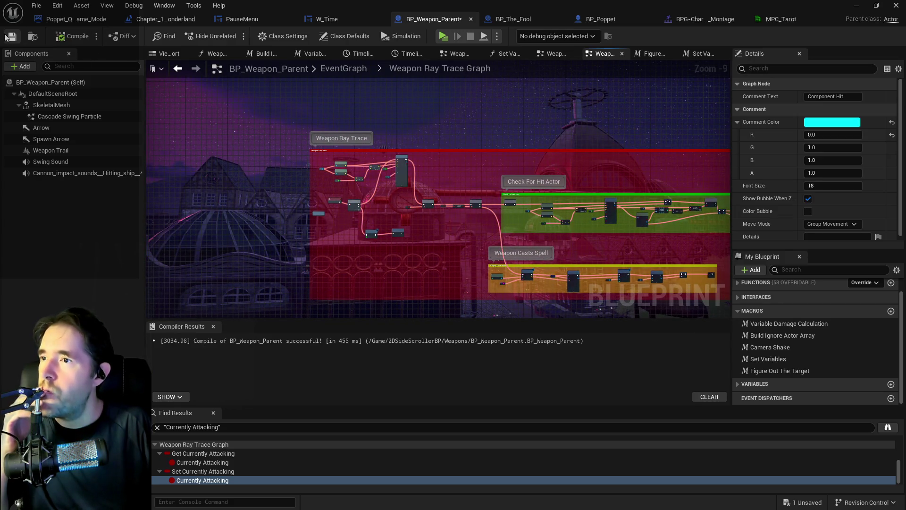
scroll(392, 247, "up", 3)
scroll(412, 253, "up", 2)
left_click_drag(348, 192, 349, 79)
left_click(349, 71)
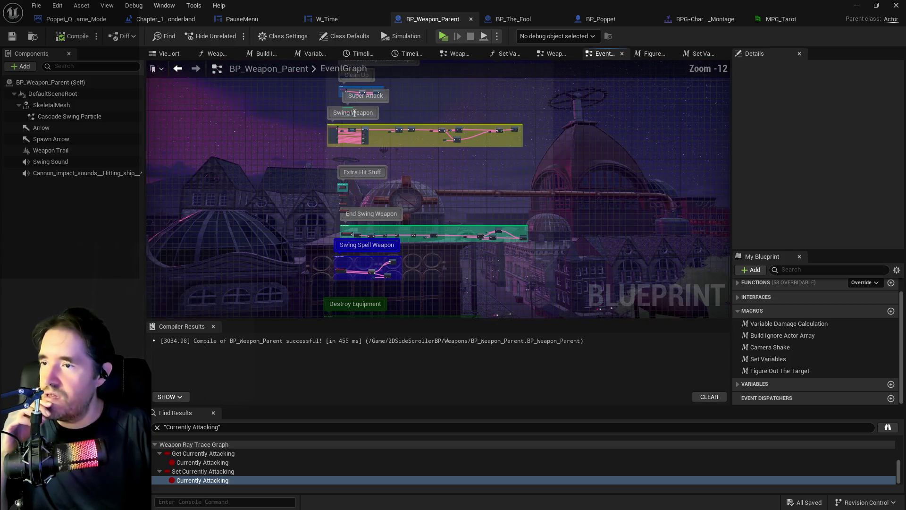
Move the Spell Projectile Class input below Super Multiplier on Set Variables Fuction, then open its graph
scroll(388, 140, "up", 3)
scroll(388, 139, "up", 3)
left_click_drag(384, 135, 347, 218)
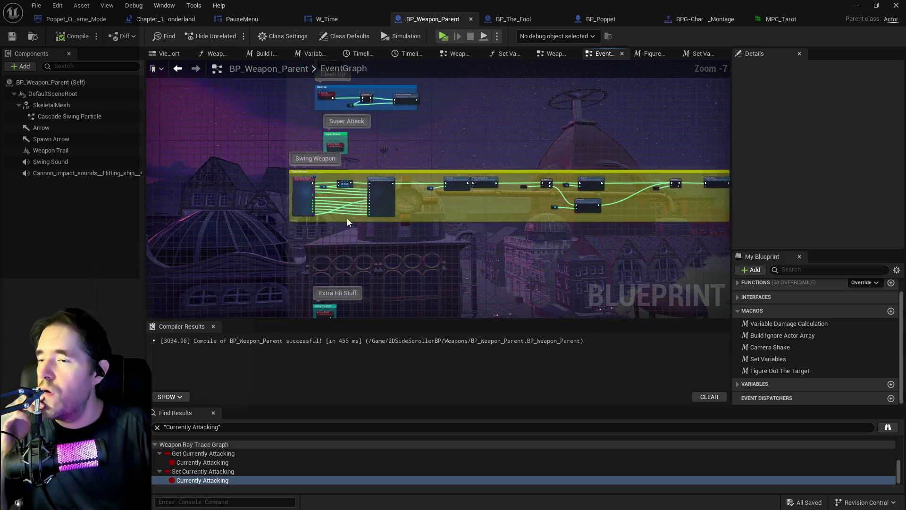
scroll(347, 218, "up", 4)
left_click_drag(514, 230, 514, 171)
left_click(515, 171)
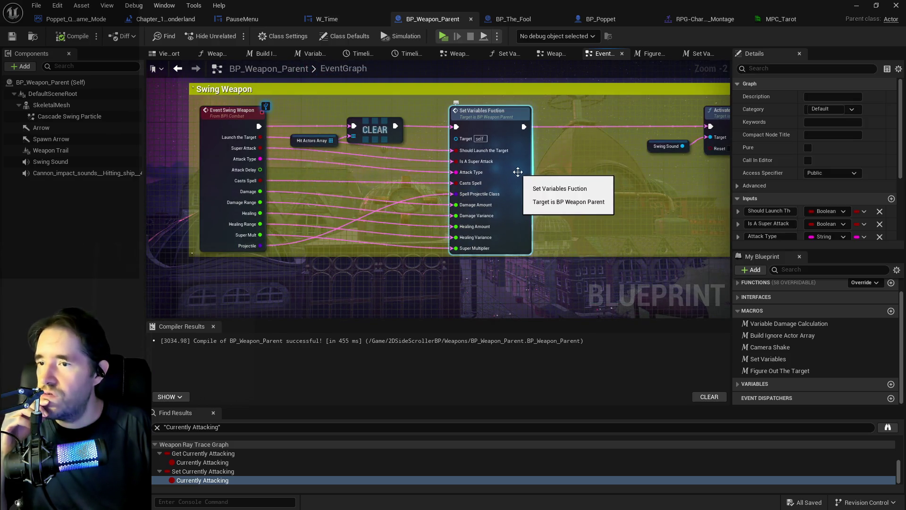
scroll(774, 233, "down", 3)
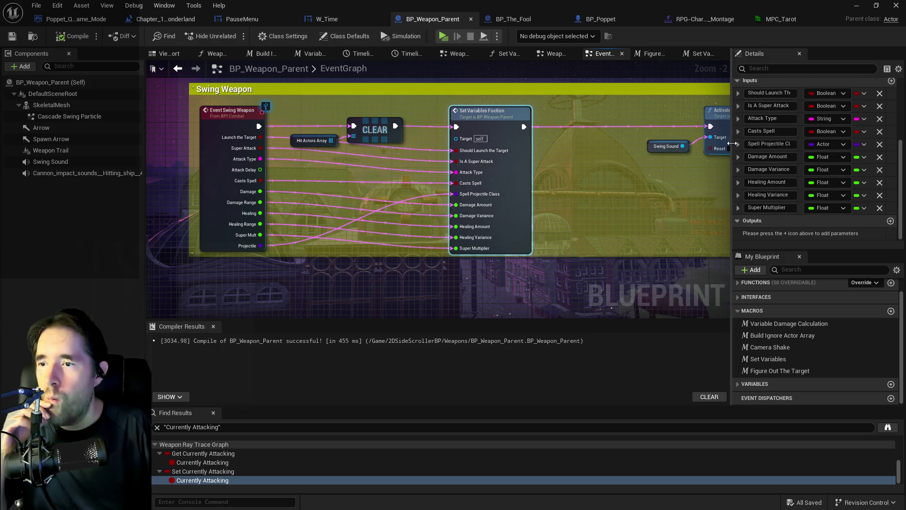
left_click_drag(738, 144, 736, 212)
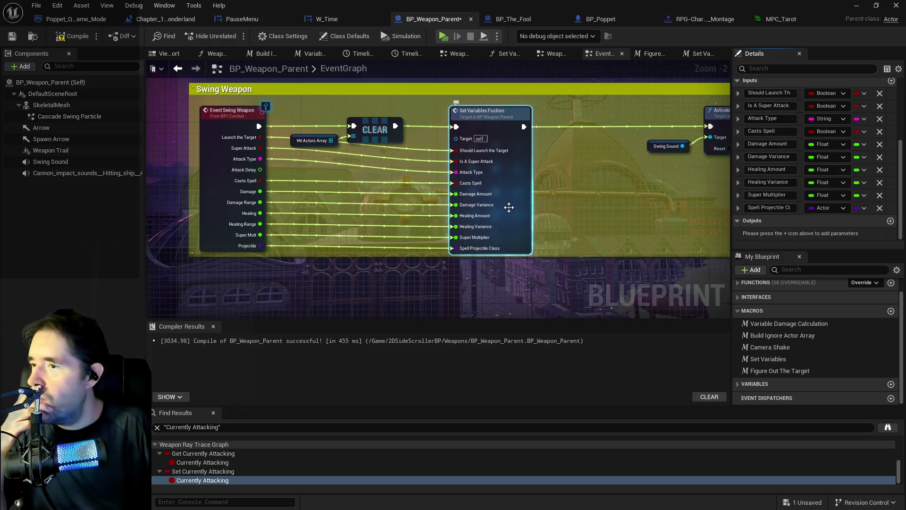
double_click(512, 206)
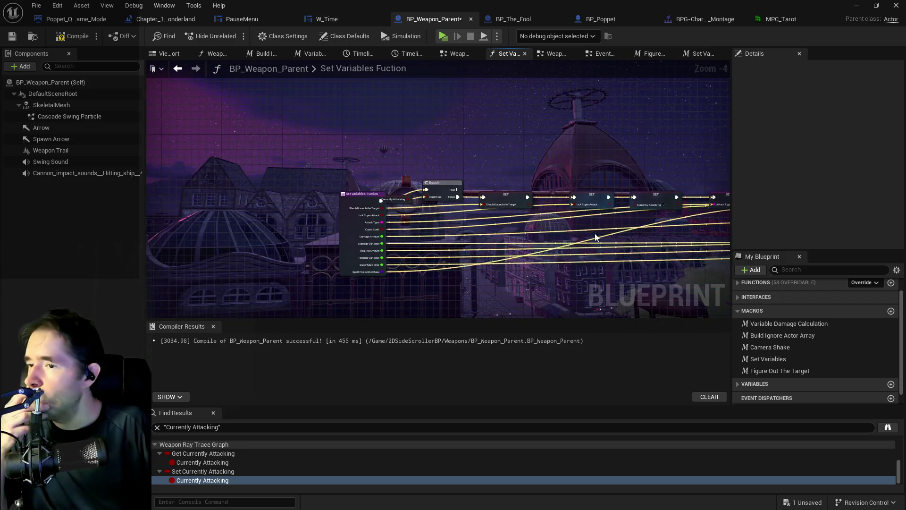
Wire the Spell Projectile Class setter's execution into the Current Damage setter
mouse_move(471, 276)
left_mouse_down()
mouse_move(596, 256)
mouse_move(496, 229)
mouse_move(237, 200)
mouse_move(303, 228)
mouse_move(359, 234)
left_mouse_up()
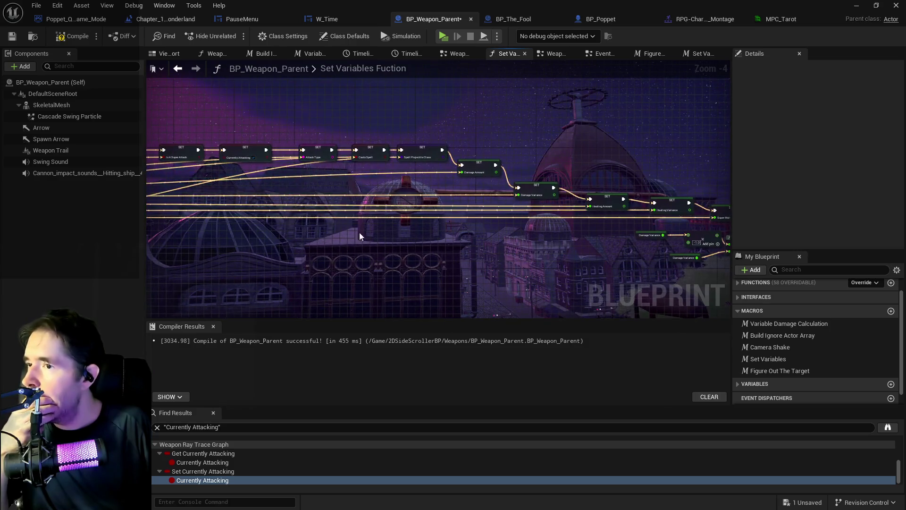
mouse_move(385, 150)
left_mouse_down()
mouse_move(467, 188)
mouse_move(660, 228)
mouse_move(766, 222)
mouse_move(590, 219)
mouse_move(634, 188)
mouse_move(444, 216)
mouse_move(519, 224)
mouse_move(494, 198)
left_mouse_up()
left_click(519, 202)
left_click_drag(532, 202, 591, 219)
left_click_drag(536, 247, 330, 206)
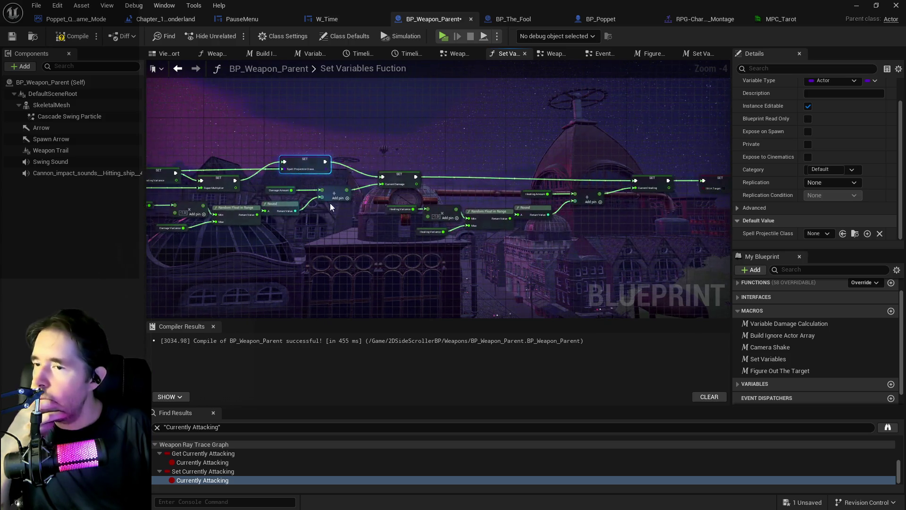
scroll(332, 207, "down", 2)
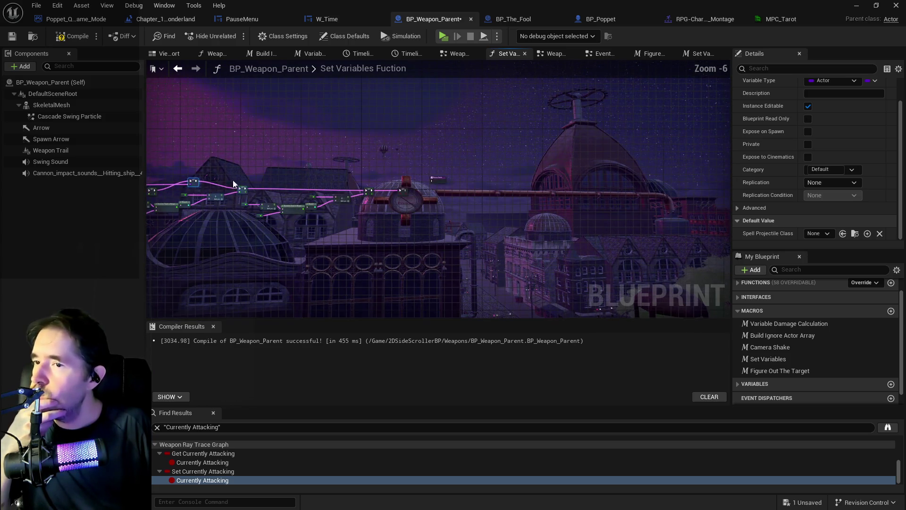
Shift all nodes right, push the damage variance nodes further right, and align the Spell Projectile Class setter
key("ctrl+a")
mouse_move(368, 193)
left_mouse_down()
mouse_move(445, 197)
mouse_move(453, 226)
left_mouse_up()
left_click(455, 234)
scroll(455, 234, "up", 2)
mouse_move(282, 188)
left_mouse_down()
mouse_move(358, 221)
mouse_move(510, 231)
left_mouse_up()
left_click_drag(498, 185, 660, 185)
left_click(547, 189)
left_click_drag(434, 183, 589, 187)
left_click_drag(472, 159, 447, 181)
right_click(465, 174)
Line up the Casts Spell, Attack Type, Currently Attacking and Is A Super Attack setters in the chain
key("Escape")
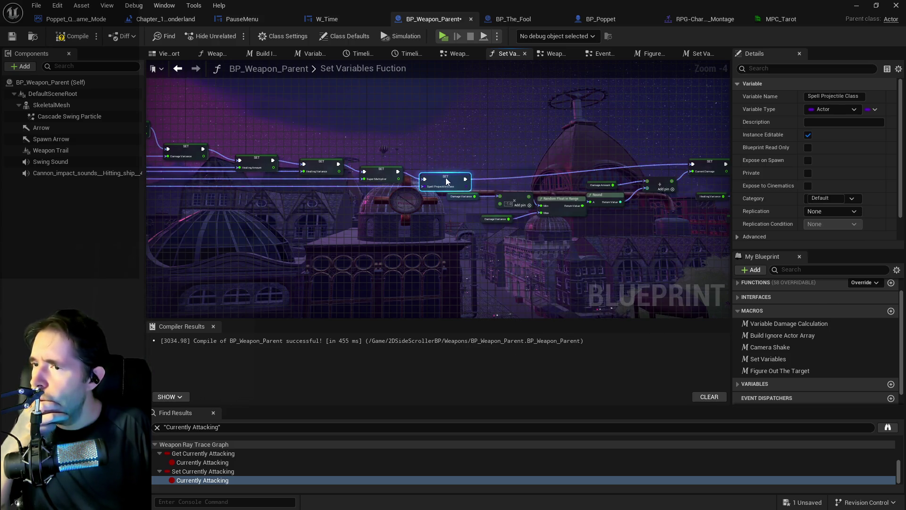
left_click_drag(348, 225, 552, 238)
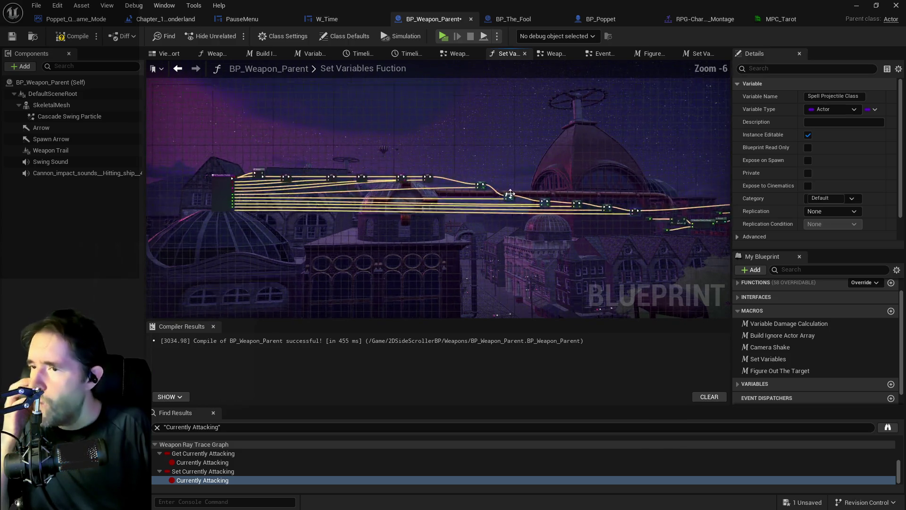
mouse_move(455, 220)
left_mouse_down()
mouse_move(491, 196)
mouse_move(585, 193)
mouse_move(580, 187)
left_mouse_up()
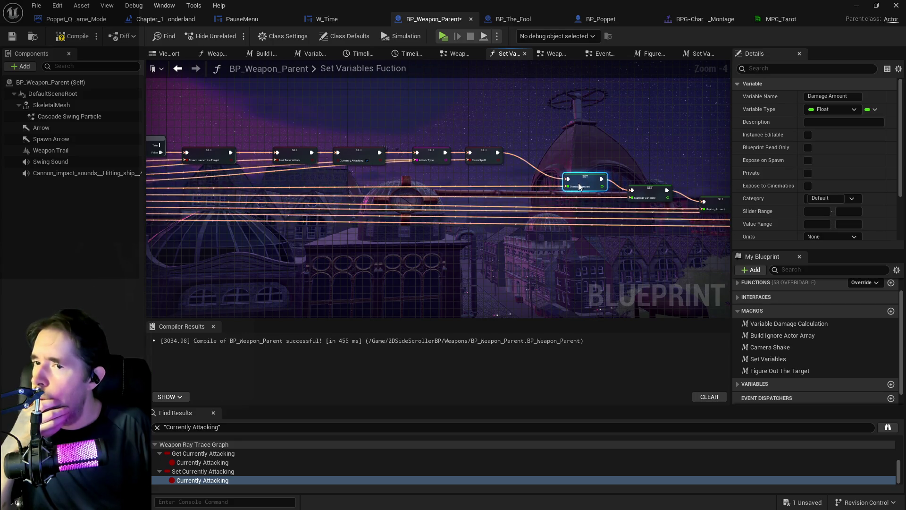
left_click_drag(714, 202, 544, 174)
left_click_drag(466, 175, 639, 206)
mouse_move(485, 160)
left_mouse_down()
mouse_move(526, 183)
mouse_move(654, 190)
left_mouse_up()
left_click_drag(602, 173, 631, 184)
left_click_drag(534, 164, 545, 168)
left_click_drag(461, 174, 465, 181)
Move the function entry node further left and nudge the Current Damage setter into line
scroll(505, 188, "up", 2)
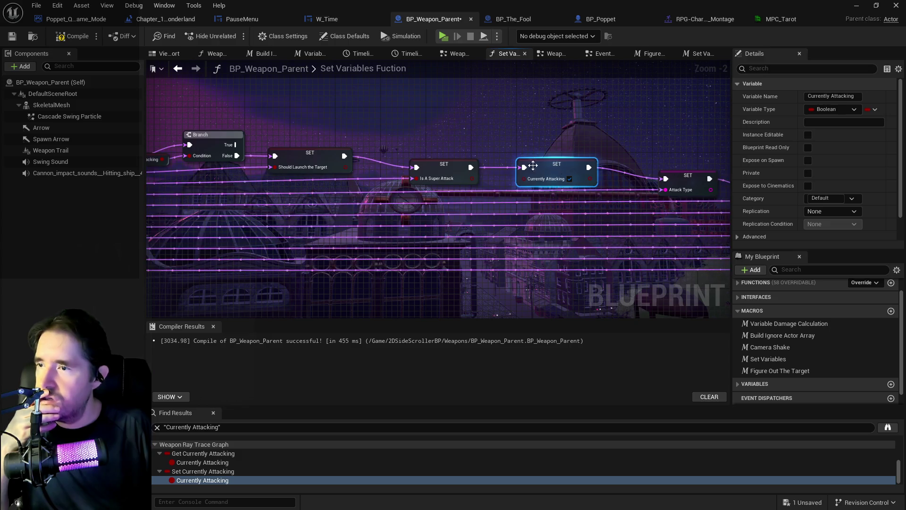
left_click_drag(487, 168, 660, 166)
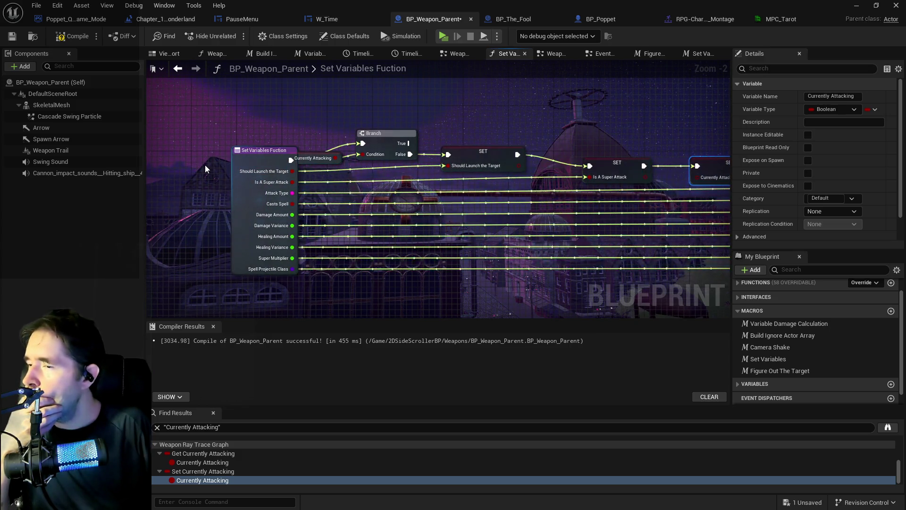
mouse_move(243, 154)
left_mouse_down()
mouse_move(184, 149)
mouse_move(191, 149)
left_mouse_up()
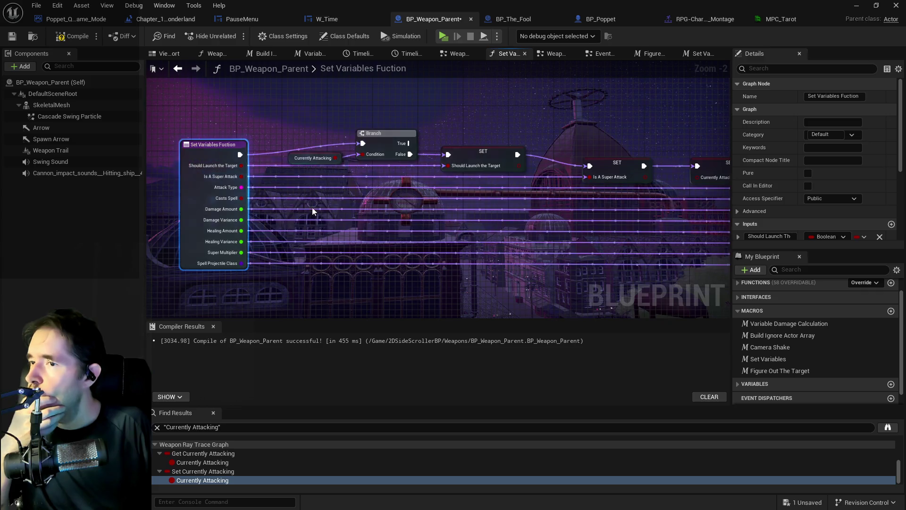
scroll(364, 233, "down", 3)
scroll(460, 244, "up", 2)
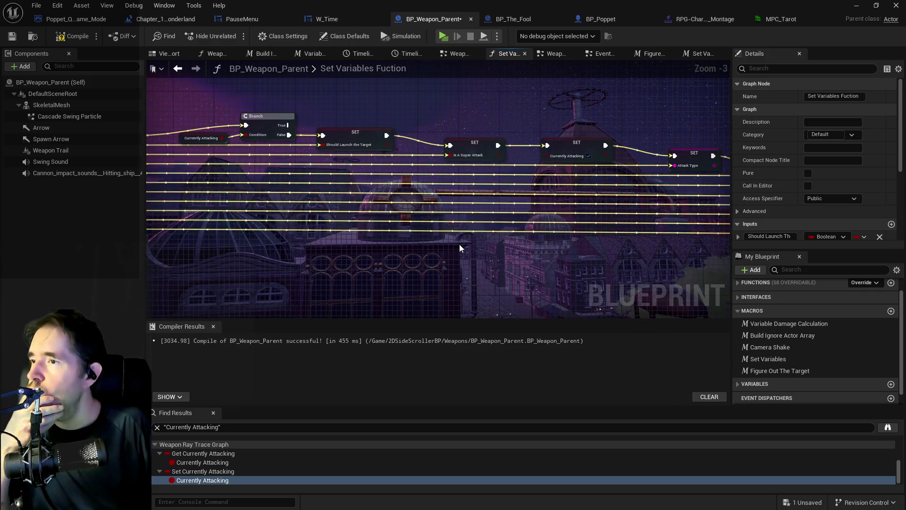
left_click_drag(460, 245, 384, 223)
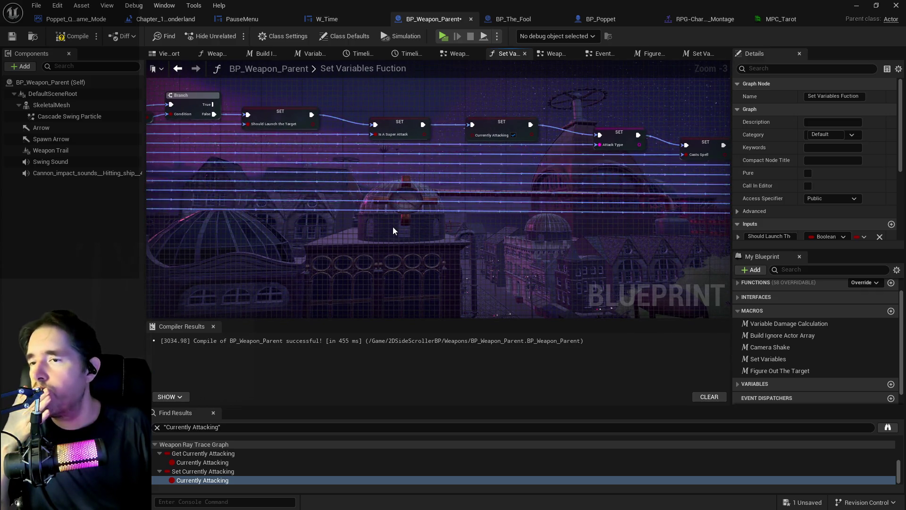
right_click(393, 227)
scroll(335, 231, "down", 1)
left_click_drag(426, 265, 156, 246)
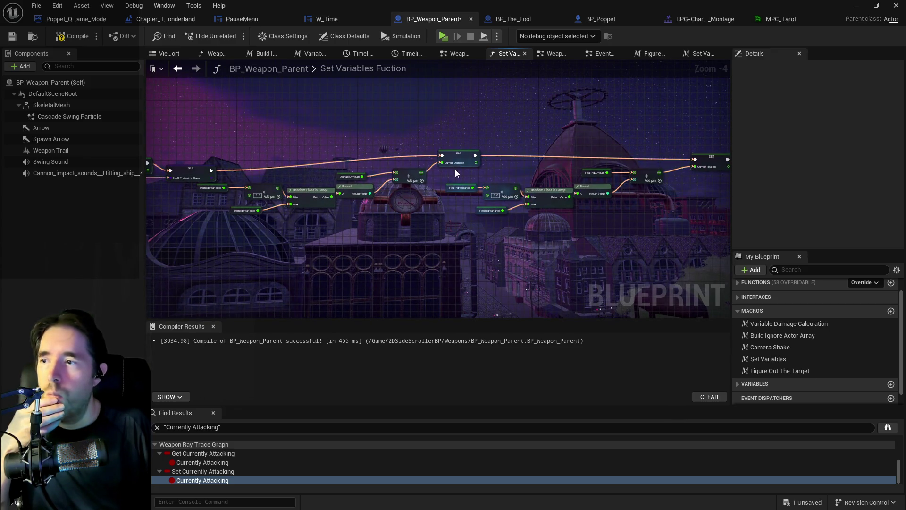
mouse_move(461, 156)
left_mouse_down()
mouse_move(464, 169)
mouse_move(403, 183)
left_mouse_up()
Place the Return Node beside the final setter, wire it in, and save the blueprint
left_click_drag(637, 161, 509, 143)
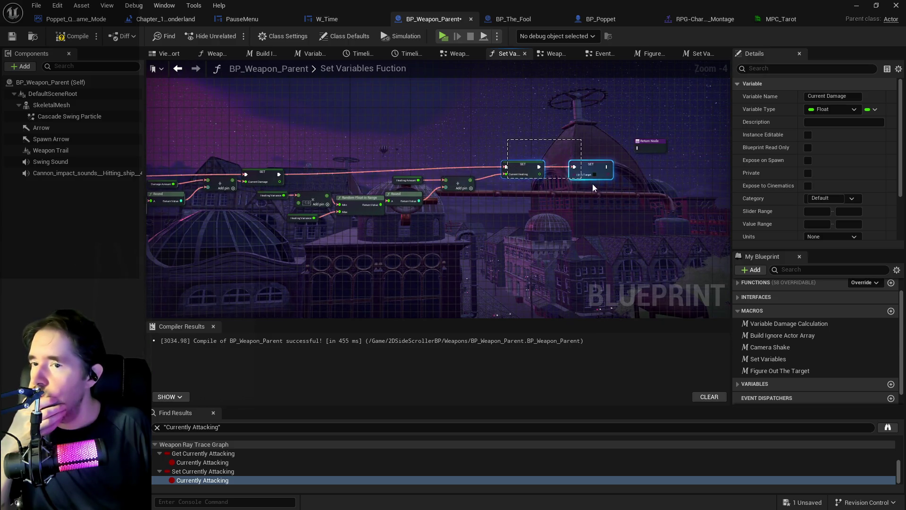
left_click_drag(592, 188, 591, 185)
left_click_drag(655, 148, 688, 210)
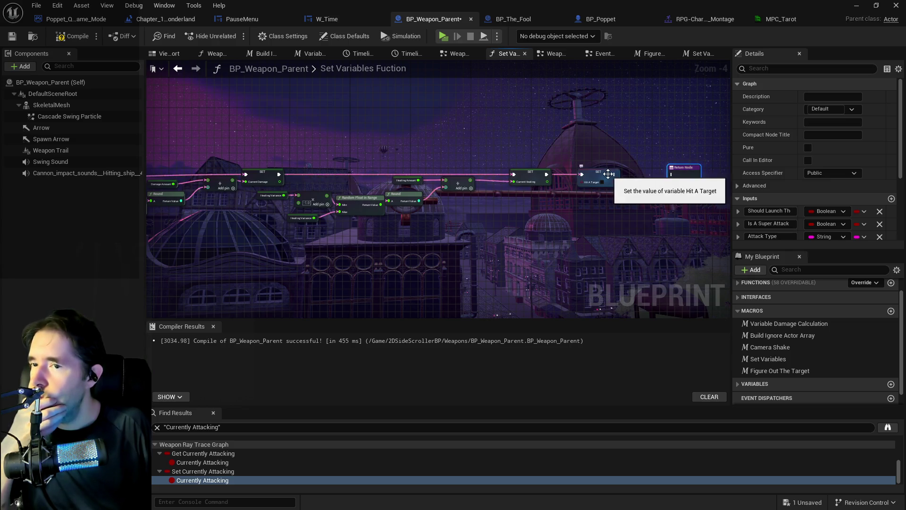
left_click_drag(619, 174, 666, 175)
mouse_move(613, 189)
left_mouse_down()
mouse_move(661, 115)
mouse_move(708, 135)
mouse_move(745, 186)
mouse_move(767, 183)
left_mouse_up()
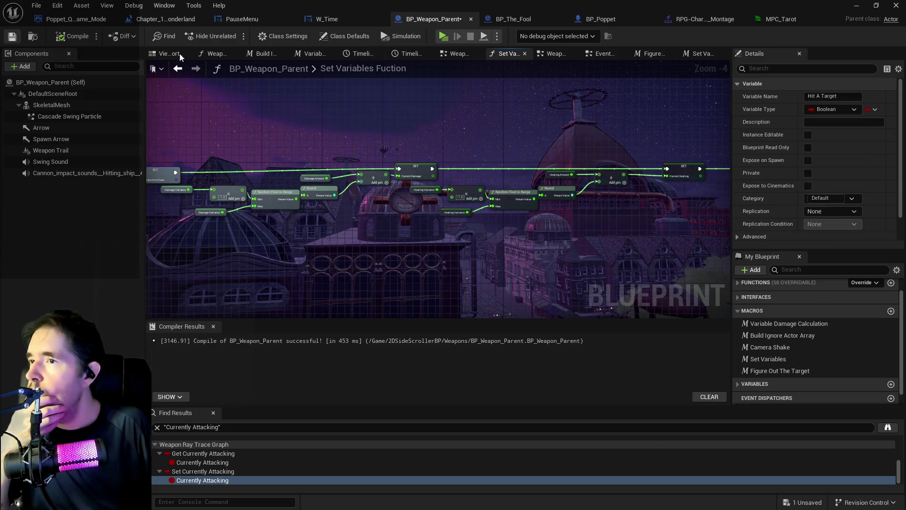
key("ctrl+s")
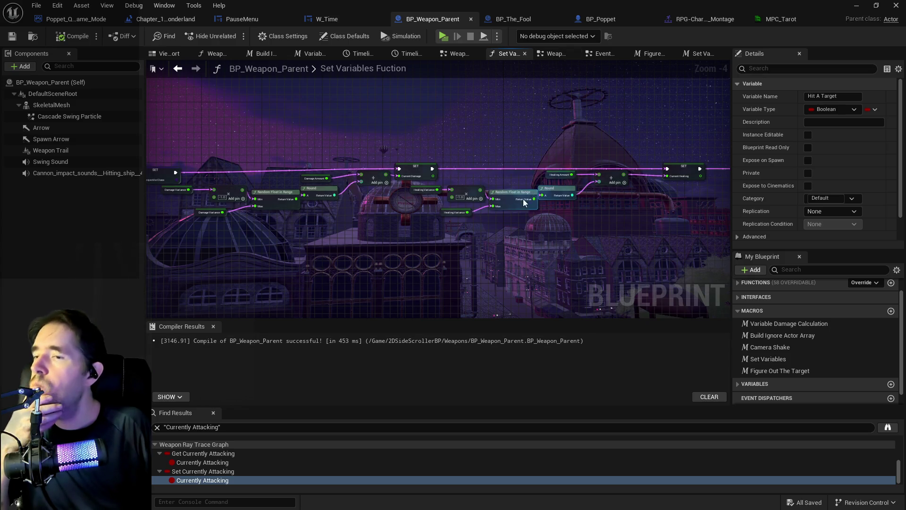
In the Weapon Ray Trace Graph, align the Branch node and check the collapsed Damage Effects Graph
scroll(523, 199, "down", 4)
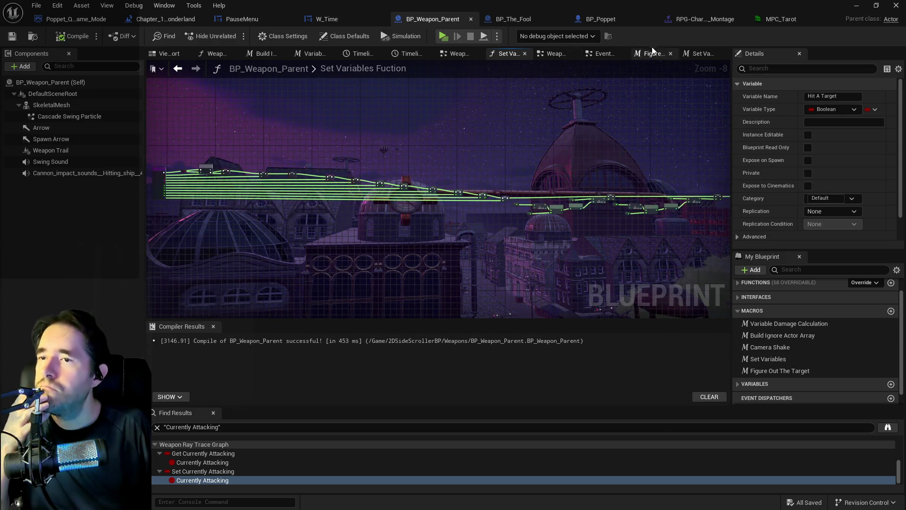
left_click(555, 54)
scroll(503, 162, "down", 5)
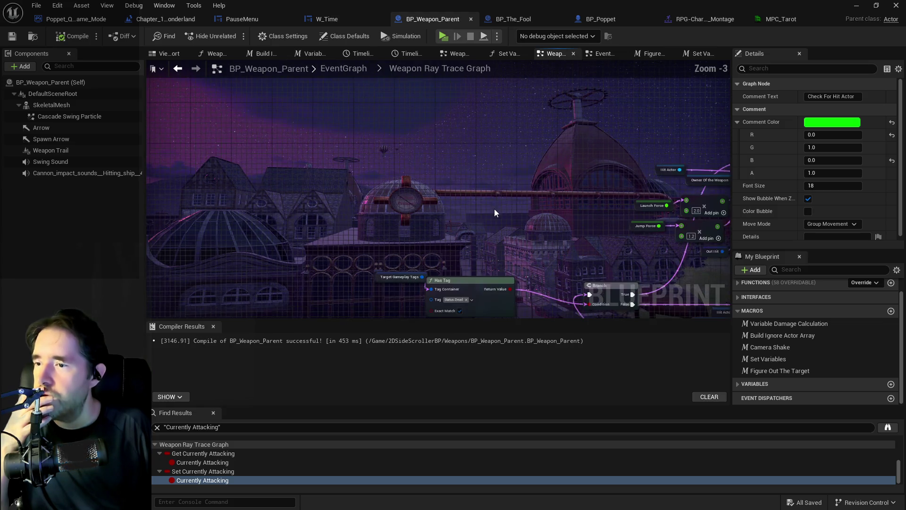
left_click_drag(529, 179, 544, 276)
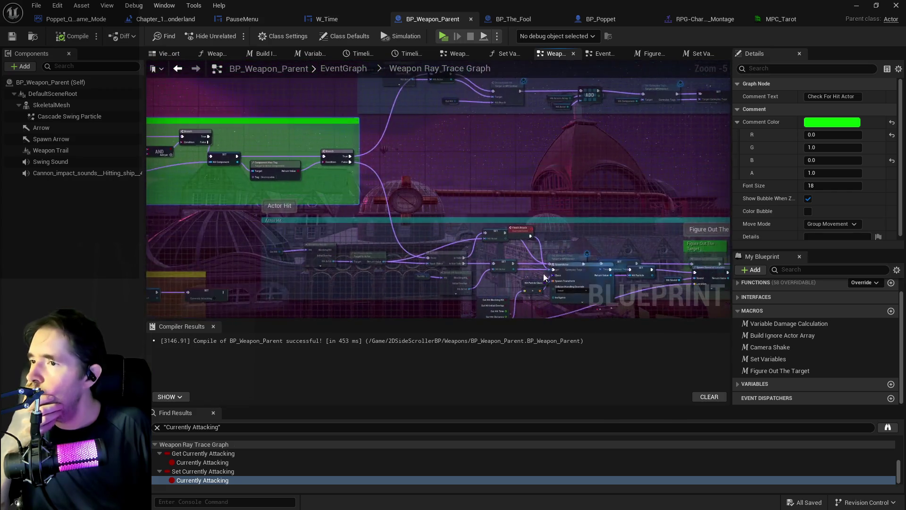
scroll(515, 285, "down", 5)
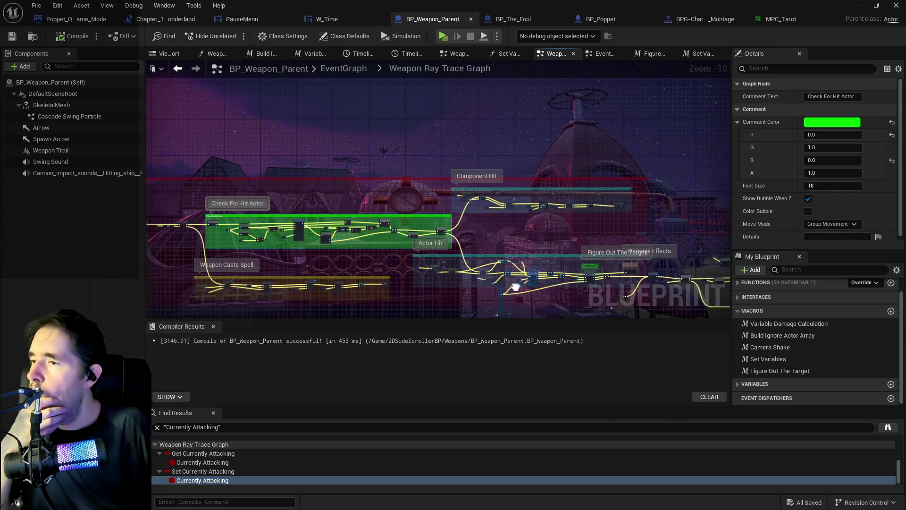
mouse_move(514, 287)
left_mouse_down()
mouse_move(277, 202)
mouse_move(197, 201)
left_mouse_up()
scroll(377, 234, "up", 7)
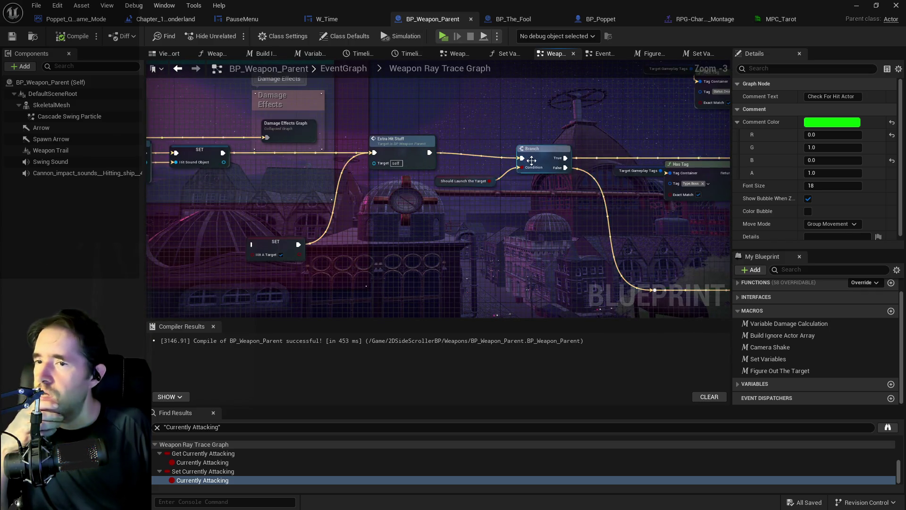
mouse_move(542, 160)
left_mouse_down()
mouse_move(543, 189)
mouse_move(539, 150)
mouse_move(500, 158)
left_mouse_up()
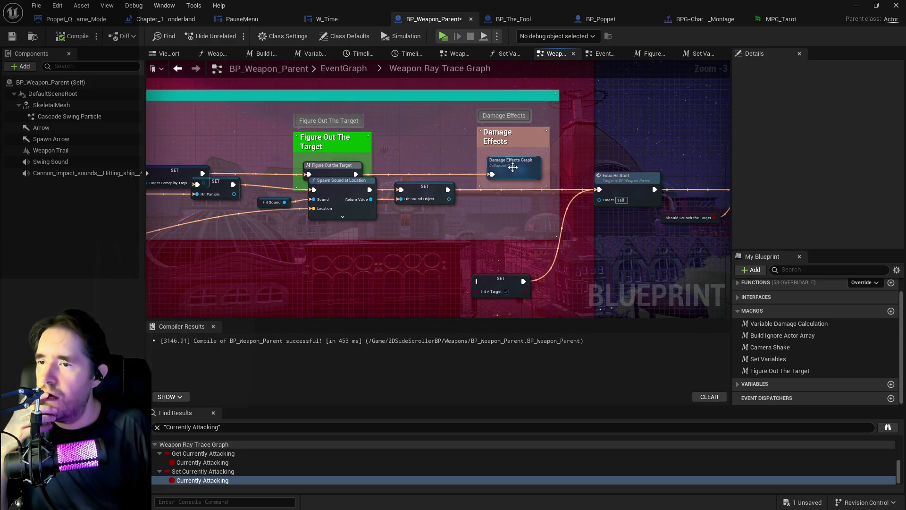
double_click(513, 167)
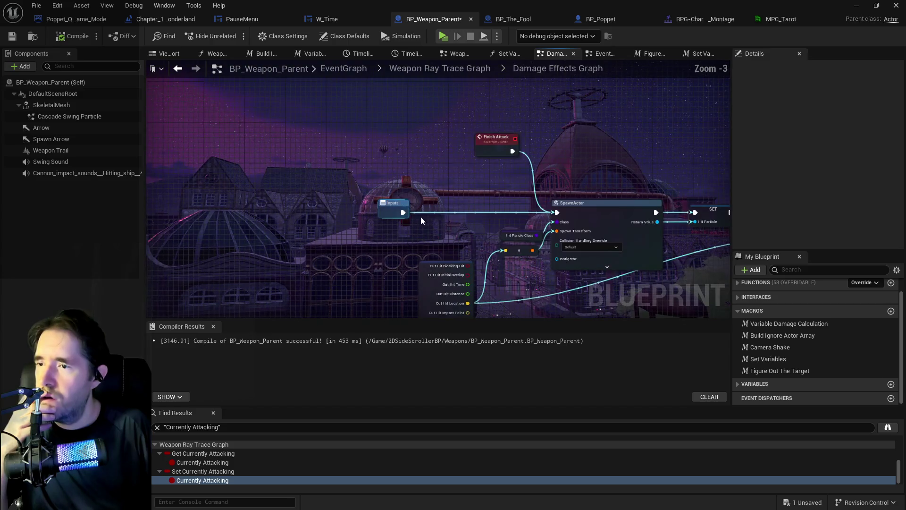
left_click(459, 69)
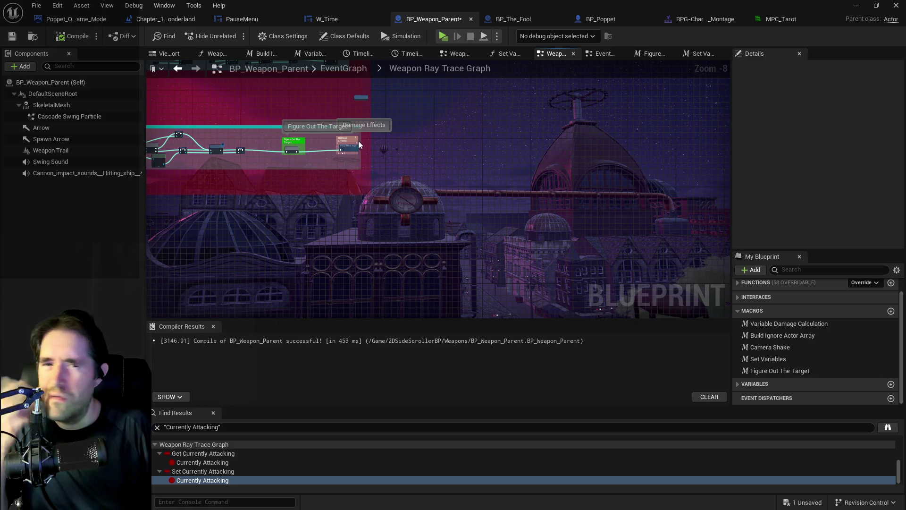
scroll(360, 141, "up", 3)
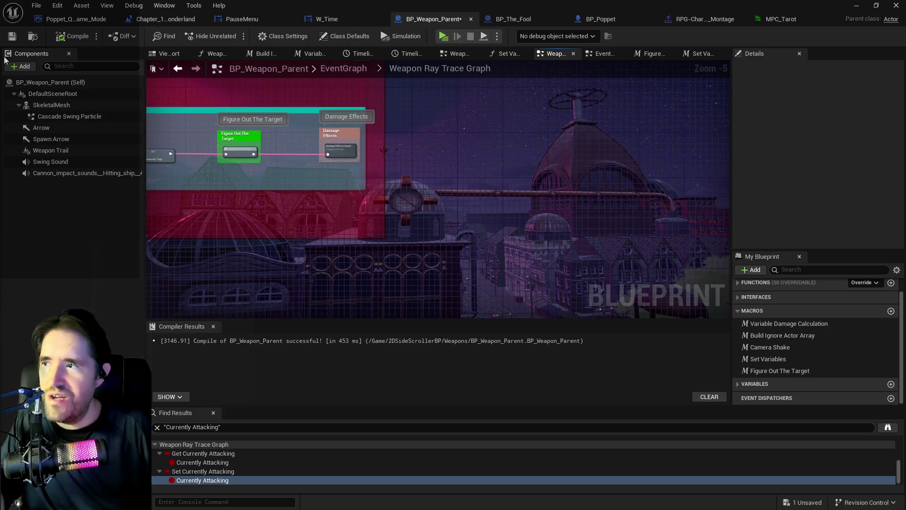
Save BP_Weapon_Parent via File > Save and switch to the main EventGraph
left_click(37, 4)
left_click(63, 75)
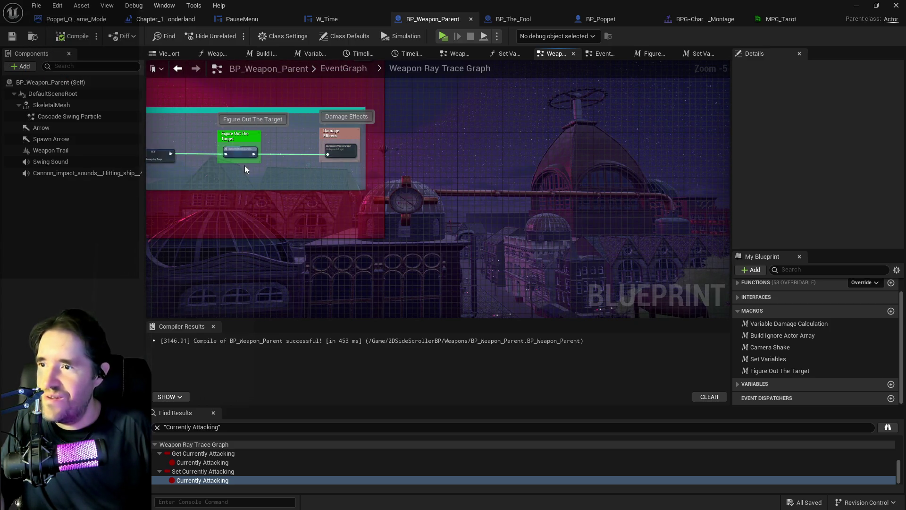
mouse_move(261, 195)
left_mouse_down()
mouse_move(491, 202)
mouse_move(597, 182)
left_mouse_up()
scroll(485, 202, "down", 2)
left_click(600, 54)
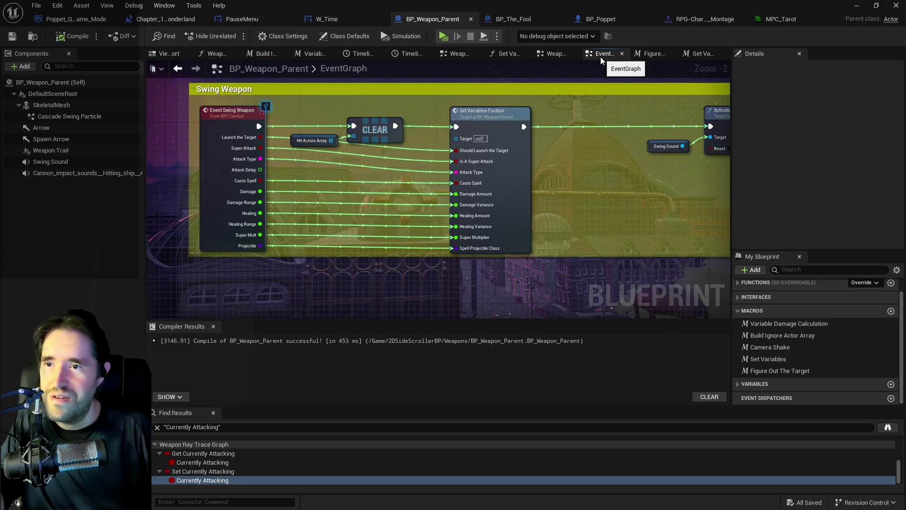
Pan to the Event Begin Play group, then drag the Blueprint window aside to expose the level editor
scroll(433, 222, "down", 3)
mouse_move(433, 223)
left_mouse_down()
mouse_move(279, 245)
mouse_move(401, 297)
left_mouse_up()
mouse_move(378, 205)
left_mouse_down()
mouse_move(390, 277)
mouse_move(227, 238)
left_mouse_up()
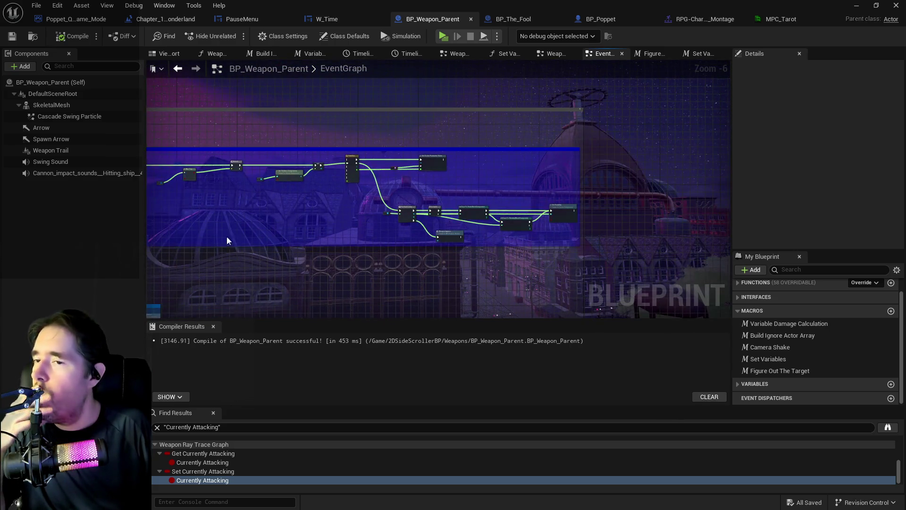
left_click_drag(309, 189, 622, 211)
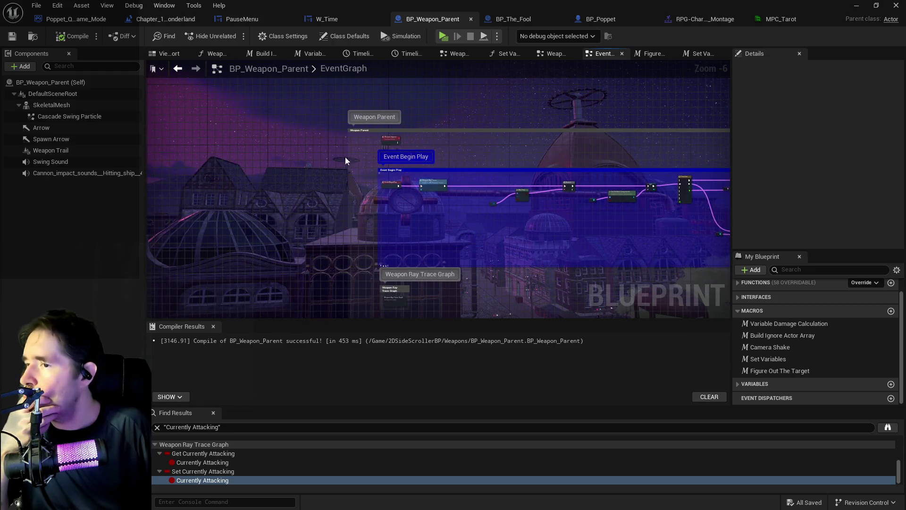
left_click(32, 5)
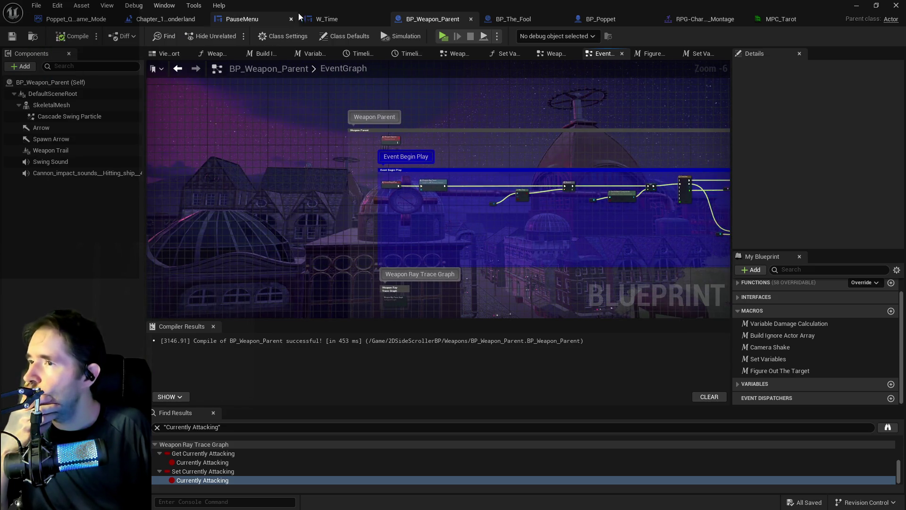
left_click_drag(306, 9, 905, 102)
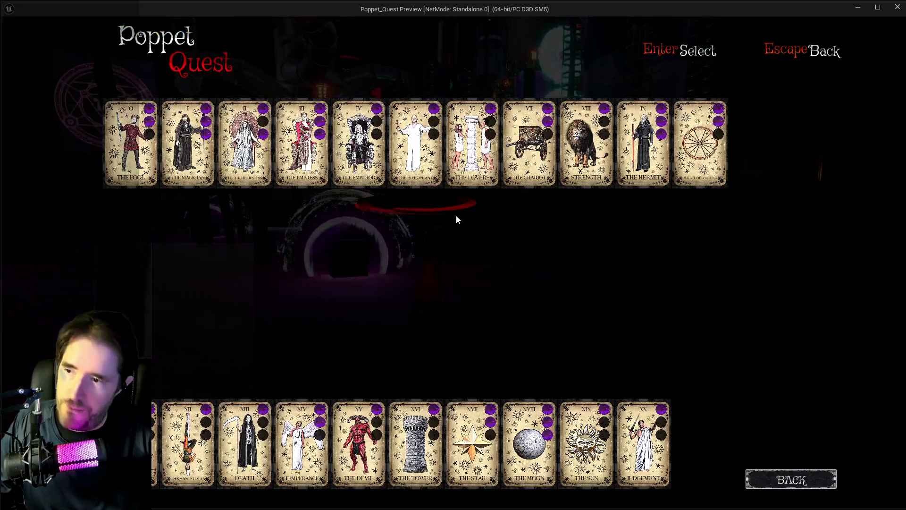
Confirm The Fool tarot card, play-test hammer attacks near the boxes, then return to the editor
key("Return")
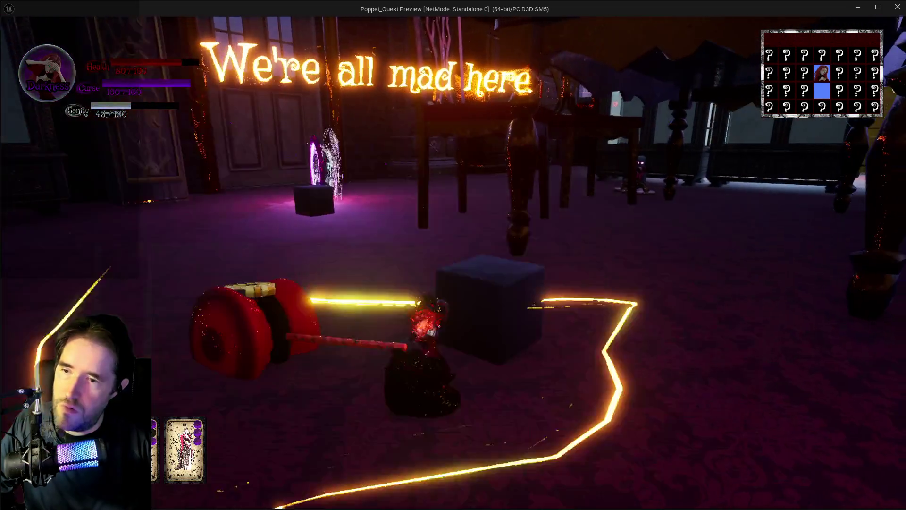
key("alt+Tab")
Bring BP_Weapon_Parent to the front and open its collapsed Weapon Ray Trace Graph
left_click(764, 193)
left_click(887, 212)
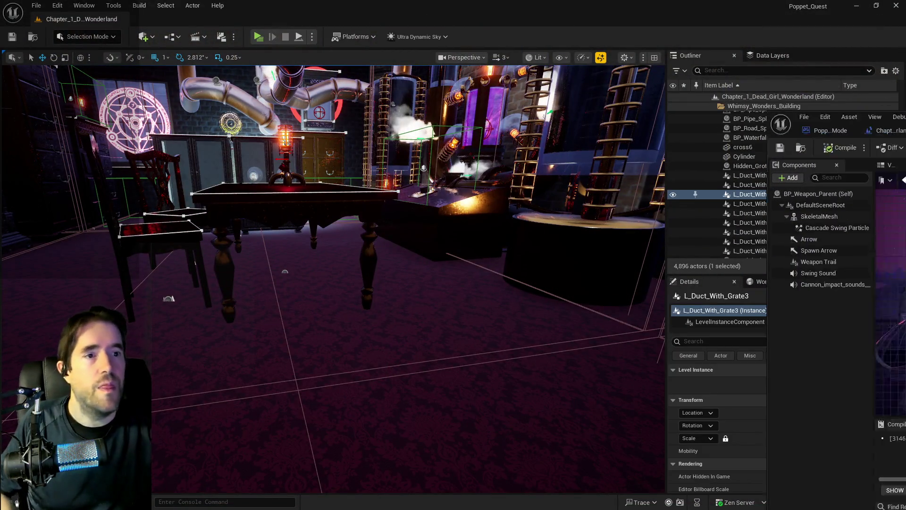
scroll(385, 231, "down", 2)
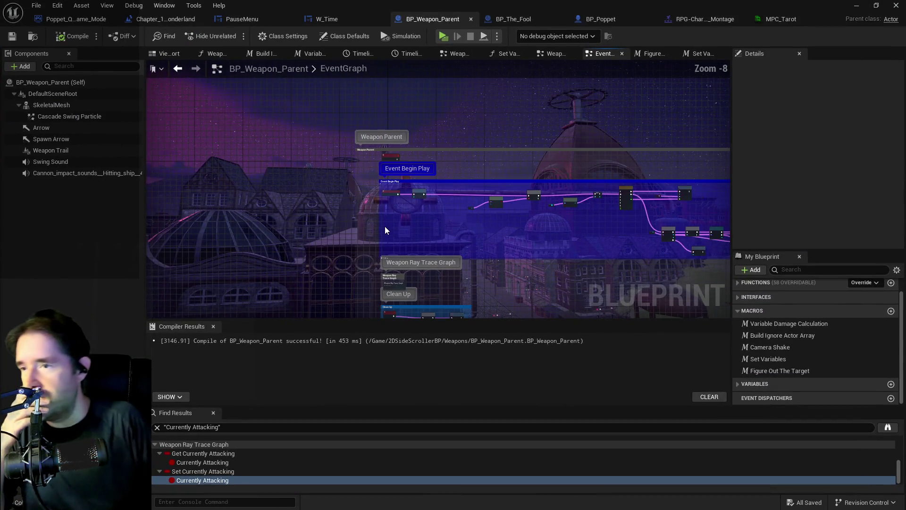
mouse_move(399, 231)
left_mouse_down()
mouse_move(350, 202)
mouse_move(272, 247)
left_mouse_up()
scroll(271, 247, "down", 1)
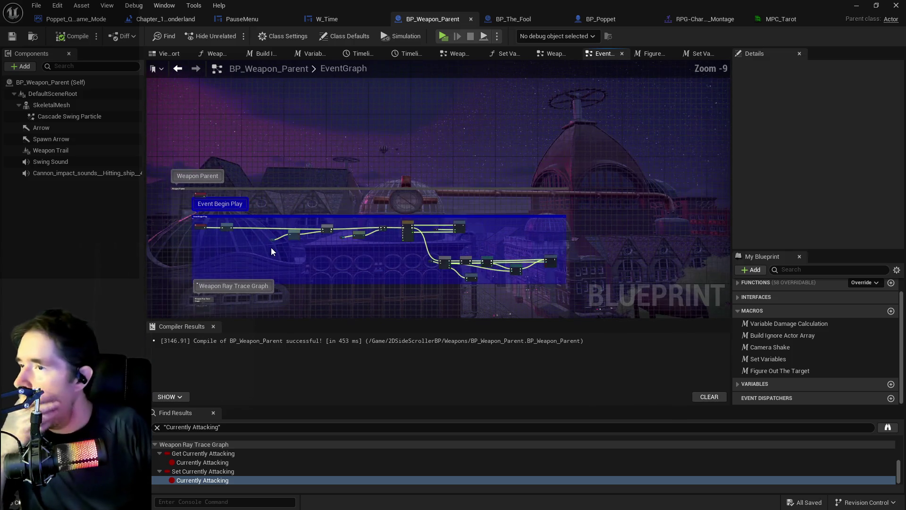
mouse_move(378, 273)
left_mouse_down()
mouse_move(385, 235)
mouse_move(404, 223)
left_mouse_up()
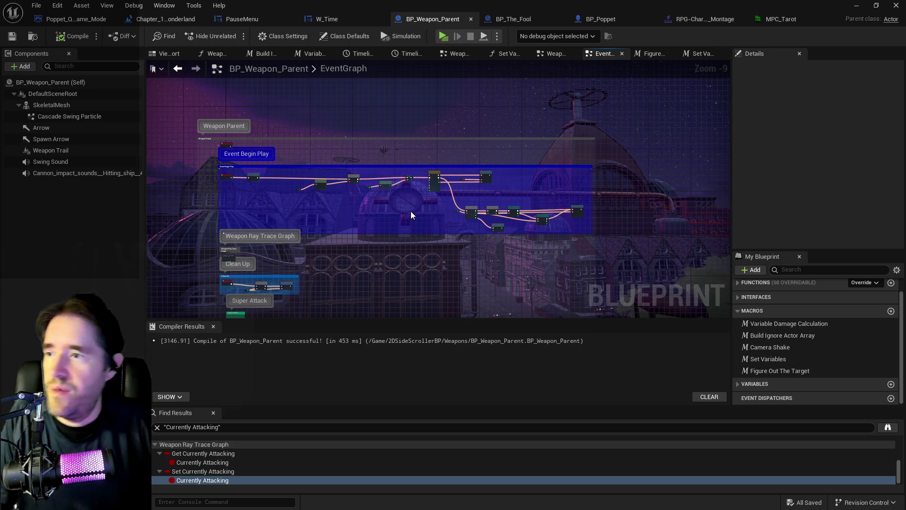
scroll(312, 171, "up", 4)
scroll(327, 147, "up", 2)
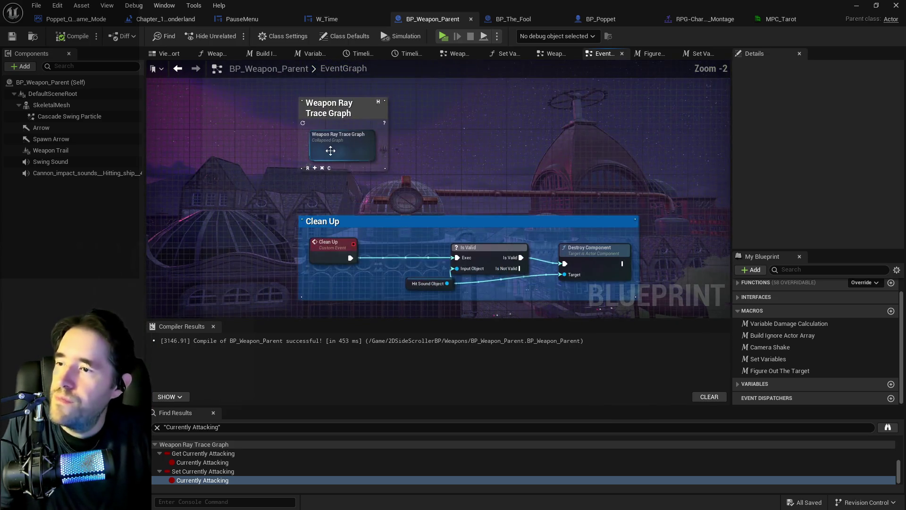
double_click(333, 149)
Wire the Sequence's Then 0 output into the Branch and delete the old trace nodes
scroll(242, 169, "up", 3)
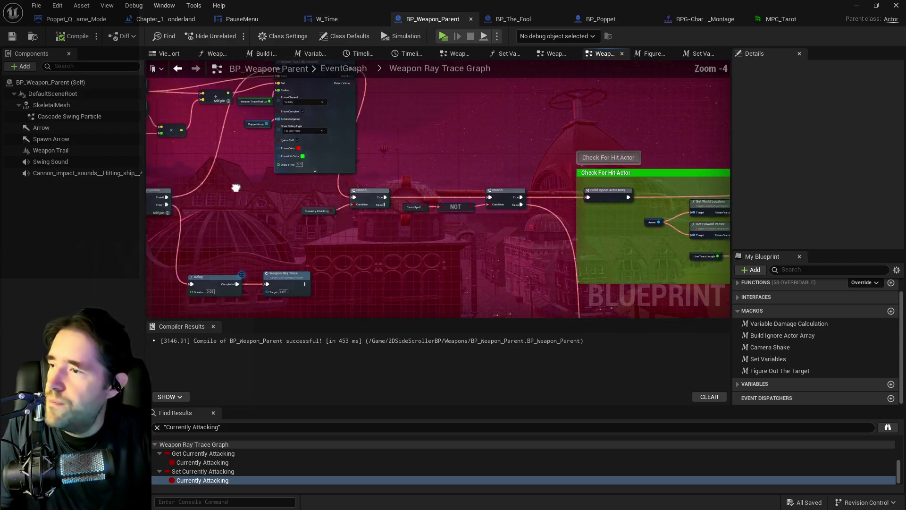
left_click_drag(319, 194, 405, 193)
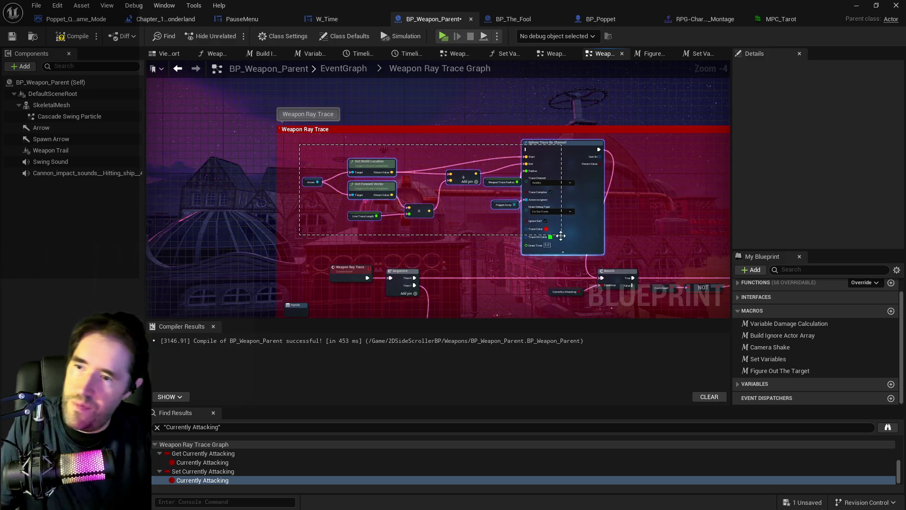
left_click_drag(561, 235, 561, 239)
key("Delete")
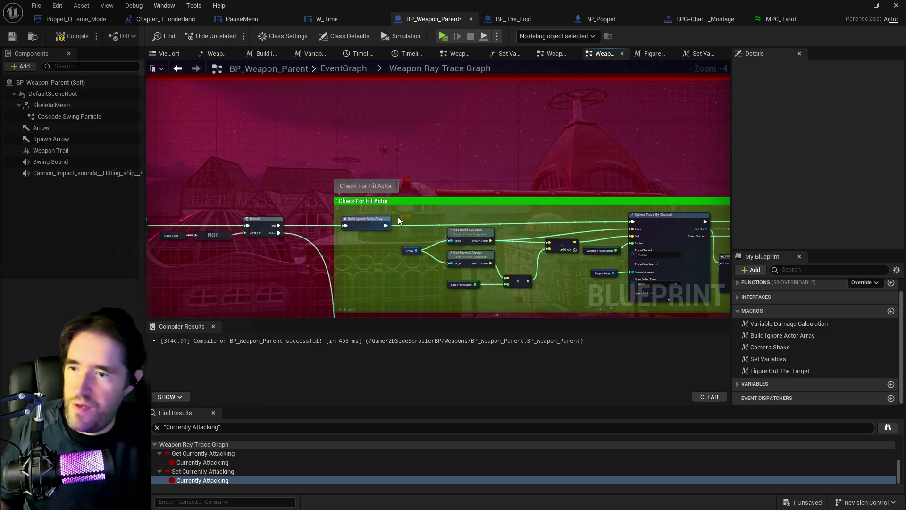
Pan past the Sphere Trace By Channel node and open the Build Ignore Actor Array macro
mouse_move(564, 238)
left_mouse_down()
mouse_move(224, 182)
mouse_move(188, 156)
left_mouse_up()
left_click_drag(472, 189, 319, 204)
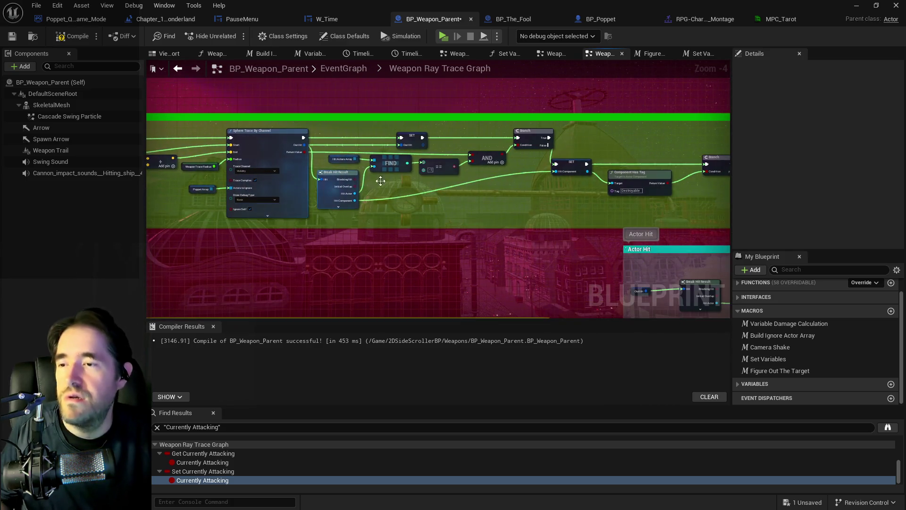
left_click_drag(265, 231, 438, 228)
mouse_move(542, 223)
left_mouse_down()
mouse_move(591, 237)
mouse_move(694, 222)
left_mouse_up()
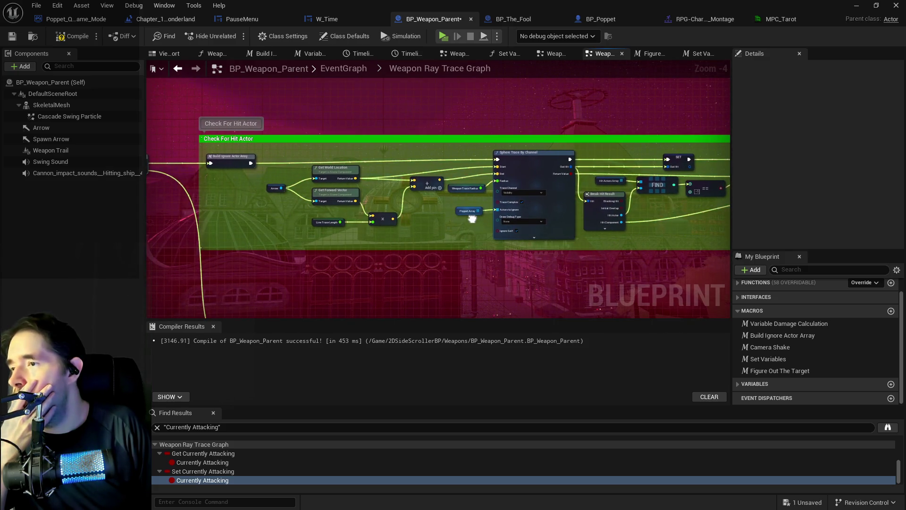
mouse_move(472, 218)
left_mouse_down()
mouse_move(253, 203)
mouse_move(582, 218)
left_mouse_up()
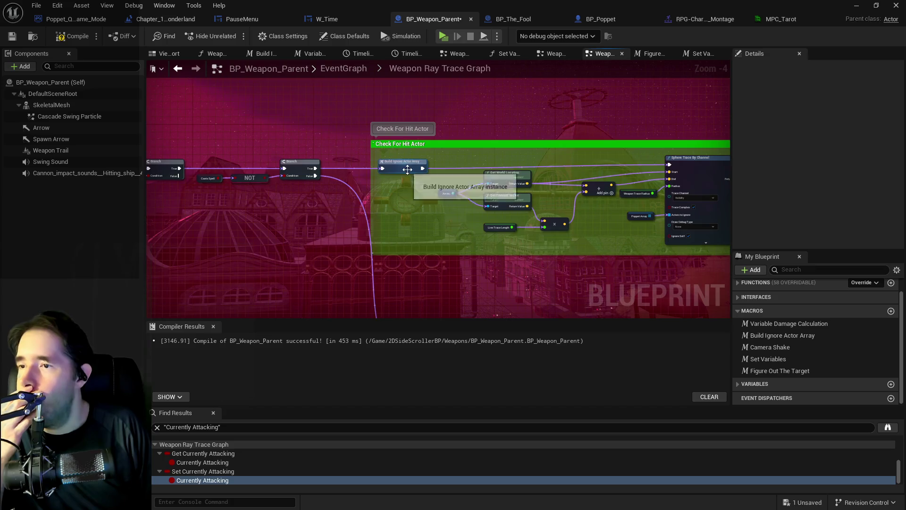
double_click(407, 171)
Inspect the macro's For Each Loop, Has Tag, Branch and ADD nodes for the tag filtering
scroll(422, 229, "up", 2)
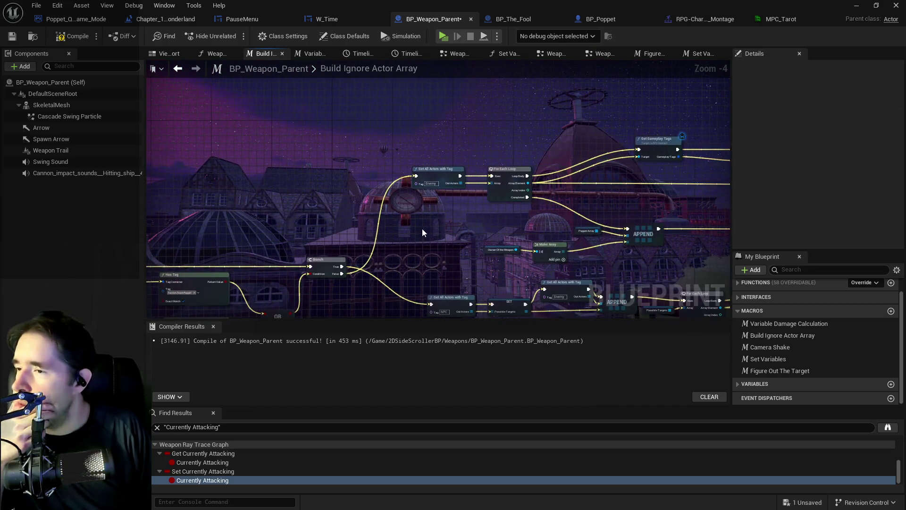
scroll(366, 200, "up", 1)
left_click_drag(369, 182, 402, 178)
scroll(461, 175, "up", 2)
left_click_drag(708, 155, 323, 189)
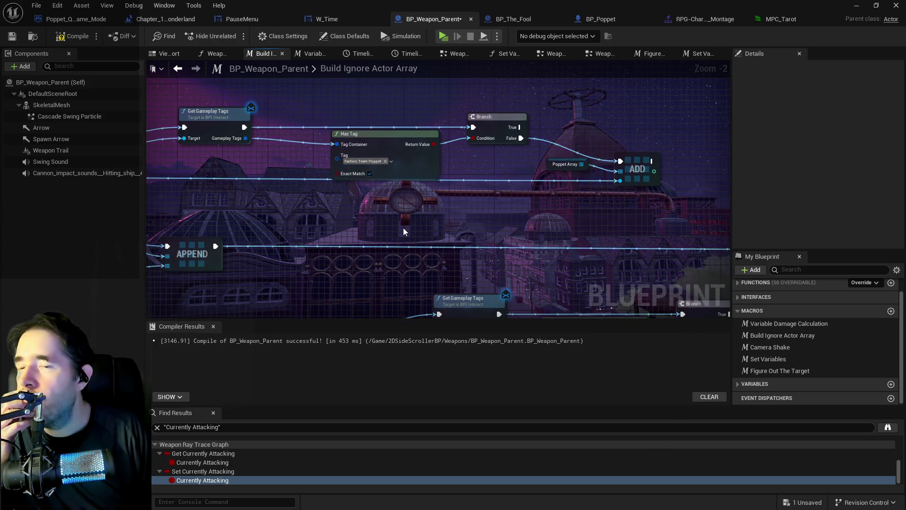
scroll(403, 228, "down", 3)
left_click_drag(198, 264, 222, 155)
scroll(156, 157, "up", 2)
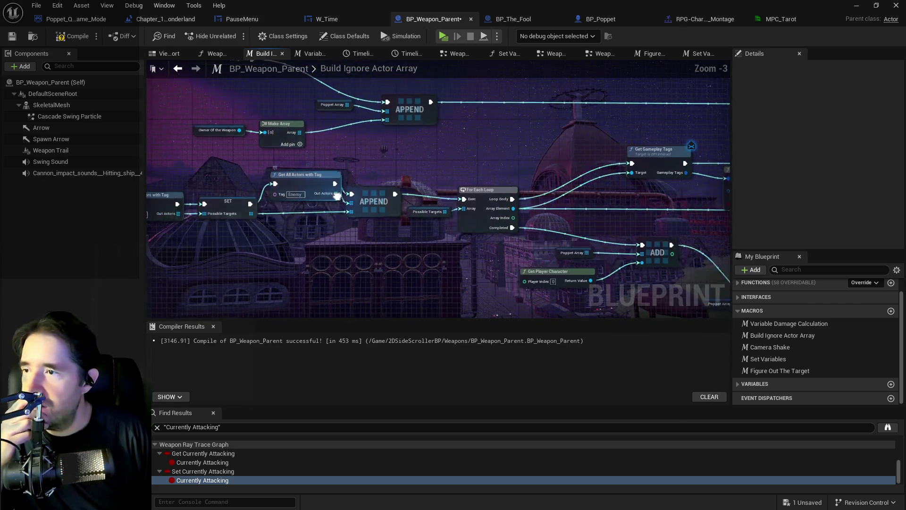
scroll(514, 220, "down", 2)
mouse_move(513, 220)
left_mouse_down()
mouse_move(457, 226)
mouse_move(485, 239)
mouse_move(445, 242)
mouse_move(378, 225)
mouse_move(392, 227)
left_mouse_up()
scroll(445, 242, "up", 2)
scroll(445, 241, "up", 1)
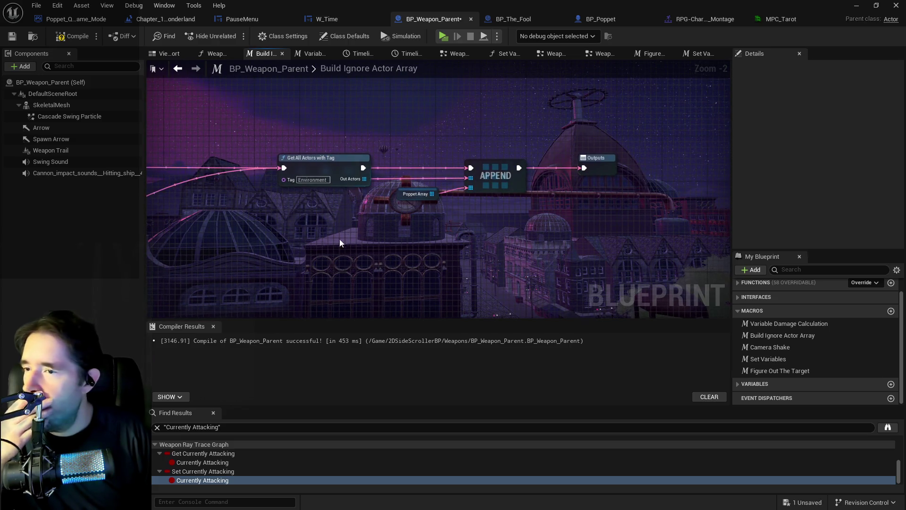
scroll(327, 247, "down", 2)
left_click_drag(328, 246, 647, 211)
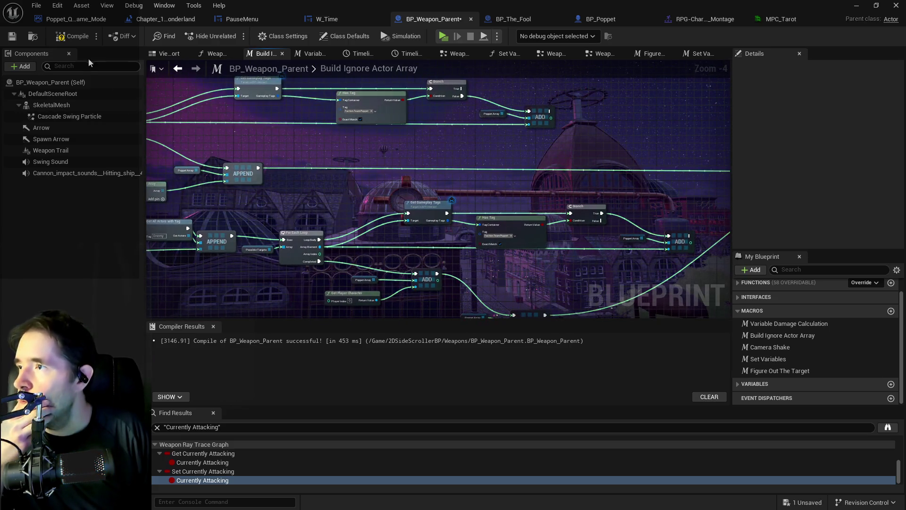
Recompile and save BP_Weapon_Parent from the File menu
left_click(36, 5)
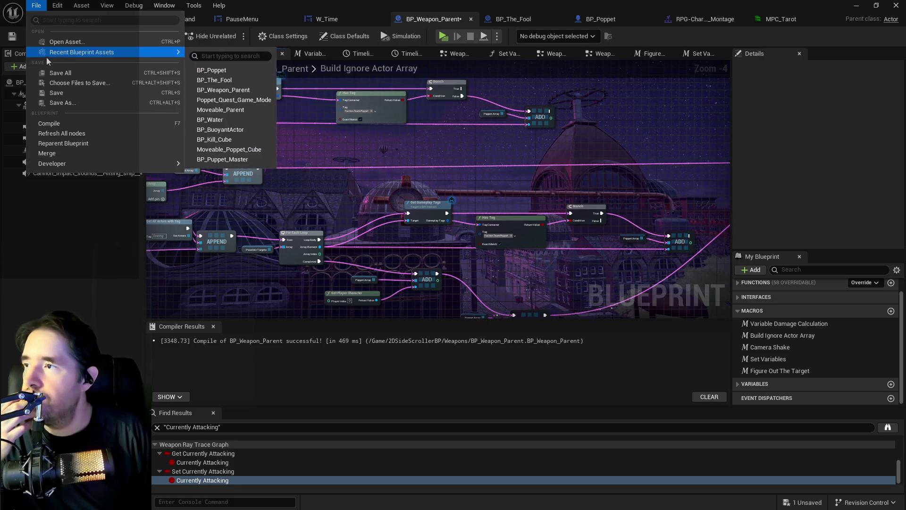
left_click(53, 69)
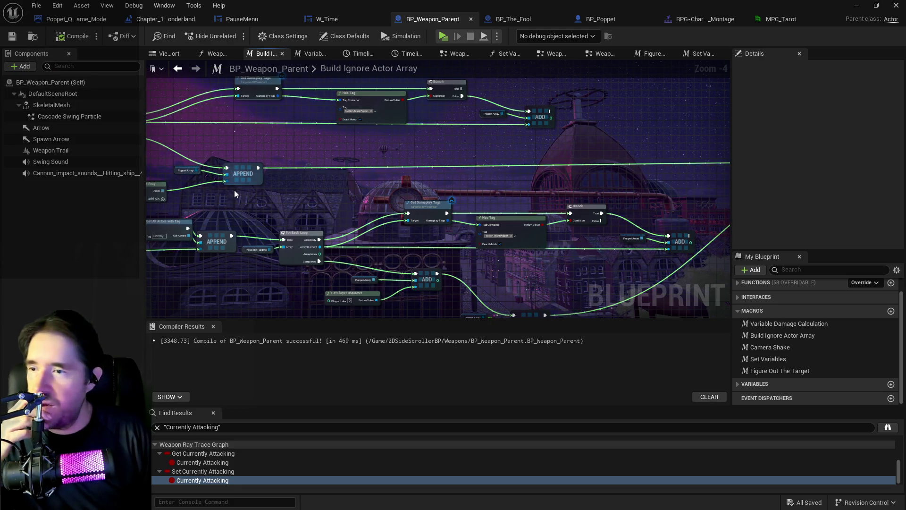
scroll(234, 189, "down", 1)
mouse_move(289, 244)
left_mouse_down()
mouse_move(325, 179)
mouse_move(384, 235)
mouse_move(455, 261)
left_mouse_up()
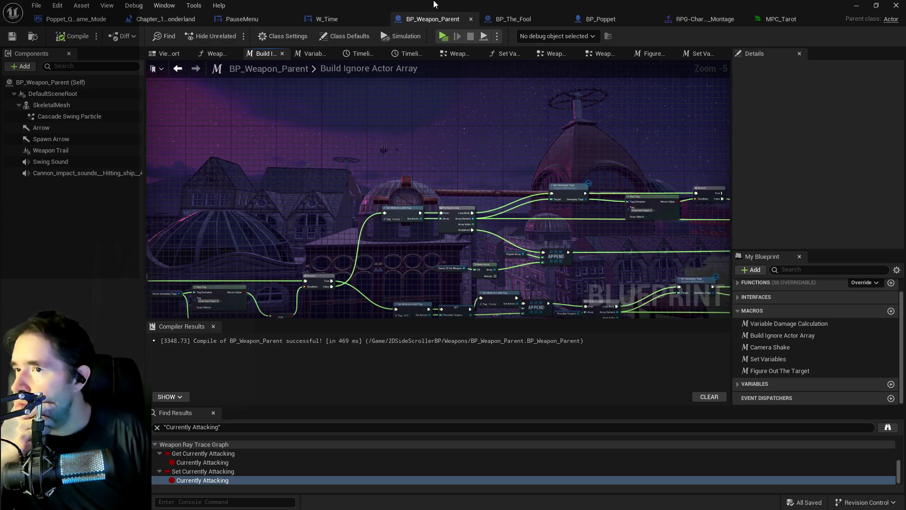
left_click(527, 19)
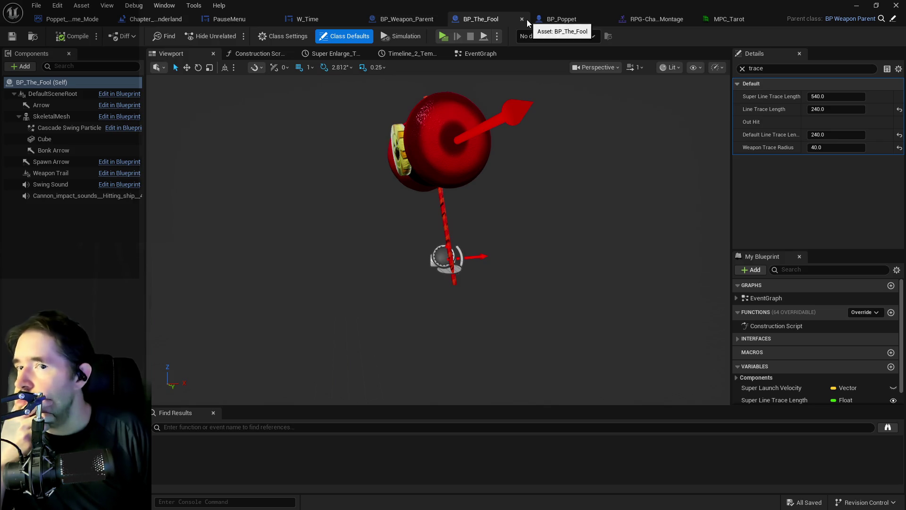
Commit the changed visibility value in MPC_Tarot and return to the level editor
left_click(745, 21)
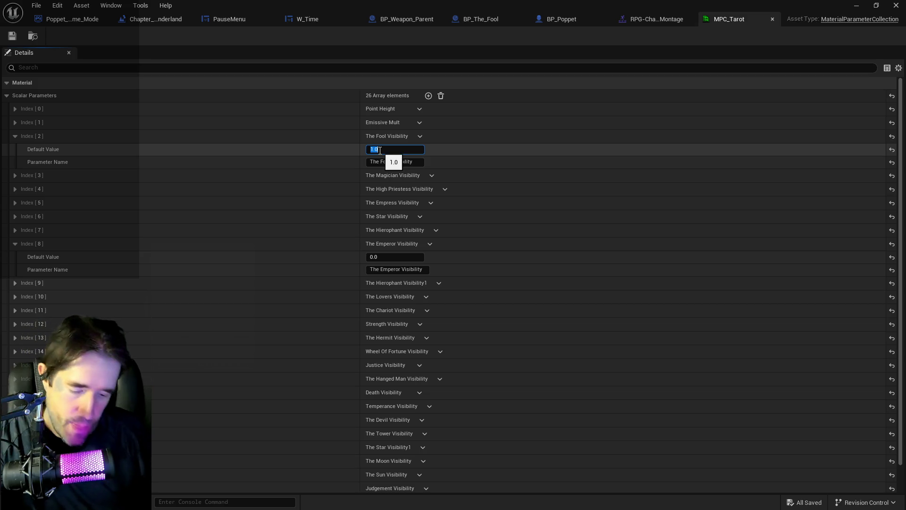
left_click(13, 38)
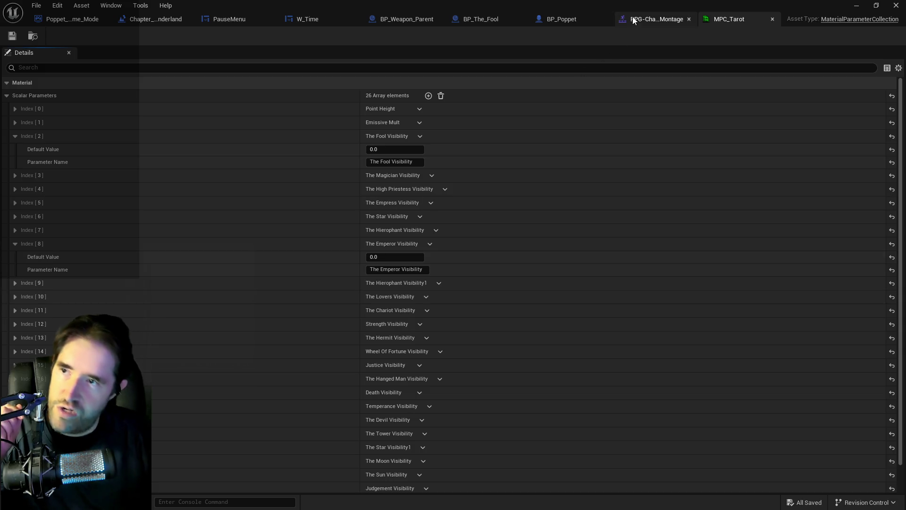
key("alt+Tab")
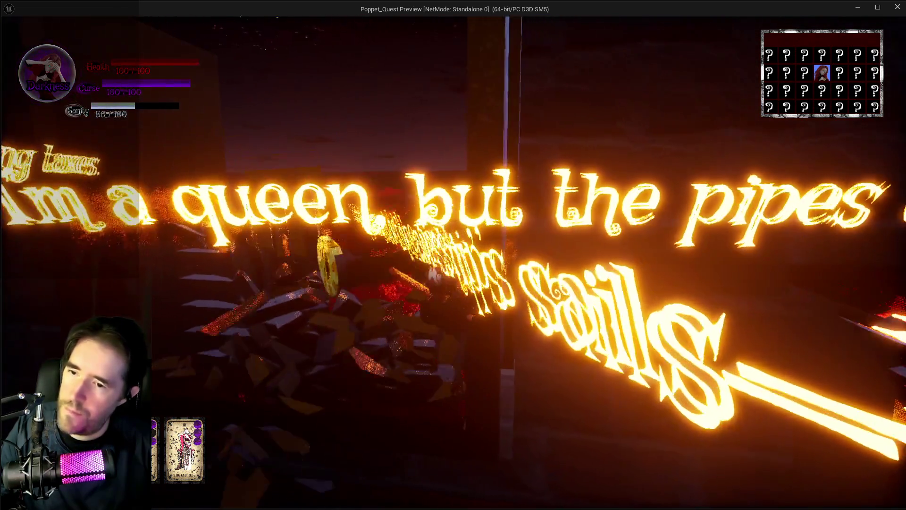
Bring the editor back in front of the Poppet Quest preview after walking through the level
key("alt+Tab")
Stop the play test, nudge L_Duct_With_Grate3 along Y to about -5418, and save the level
key("Escape")
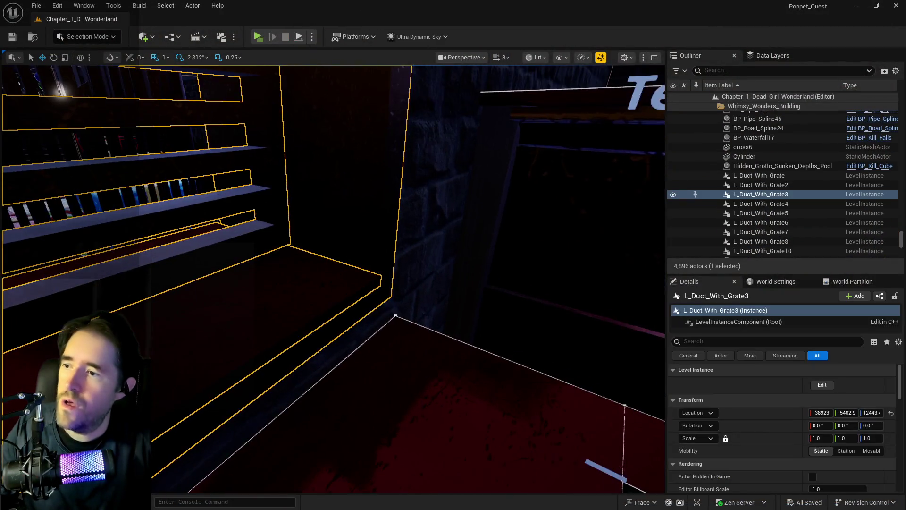
key("f")
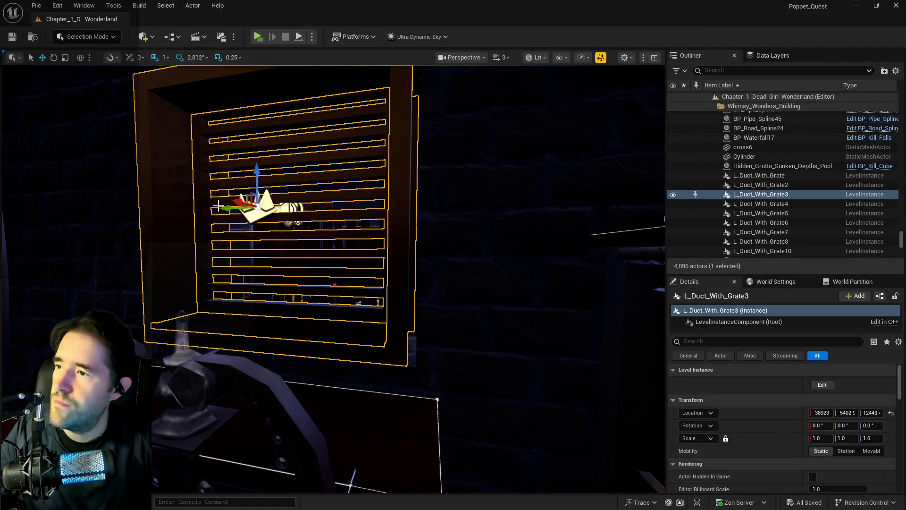
mouse_move(227, 208)
left_mouse_down()
mouse_move(307, 217)
mouse_move(472, 182)
mouse_move(479, 172)
left_mouse_up()
key("f")
mouse_move(331, 213)
left_mouse_down()
mouse_move(292, 236)
mouse_move(526, 170)
left_mouse_up()
key("ctrl+s")
left_click_drag(419, 224, 396, 203)
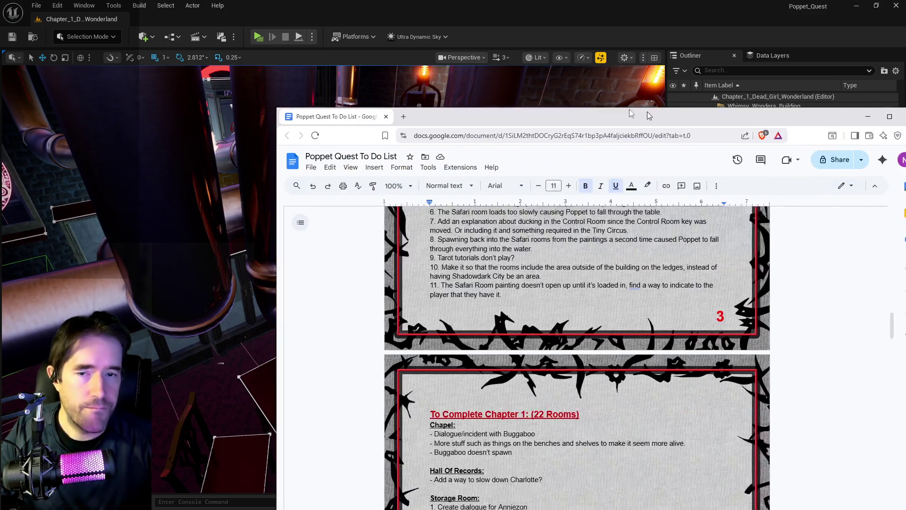
Delete bug item 4 about The Fool not hitting above the player, then move the document off-screen
scroll(449, 302, "up", 3)
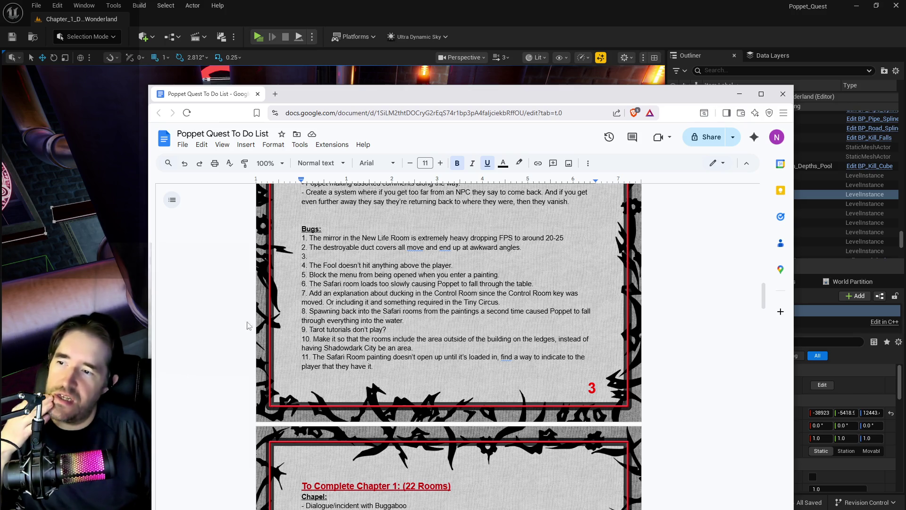
scroll(247, 325, "up", 2)
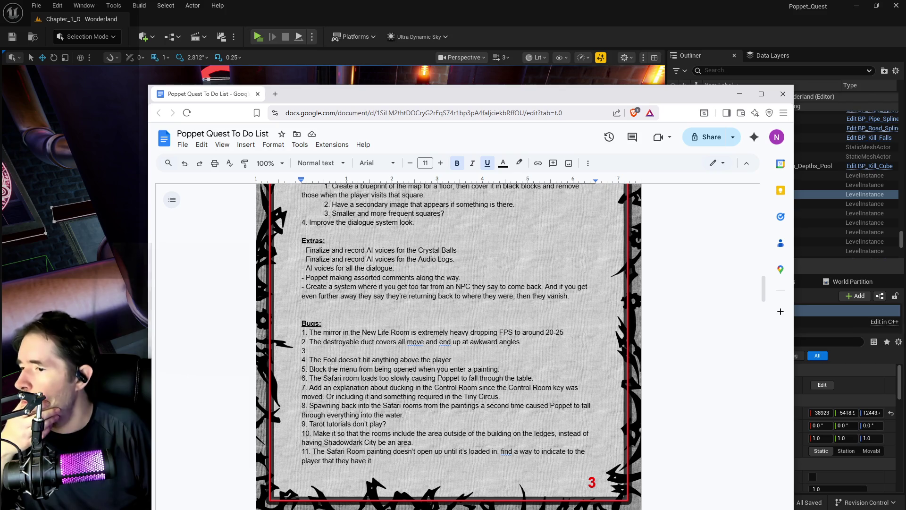
left_click_drag(453, 359, 324, 359)
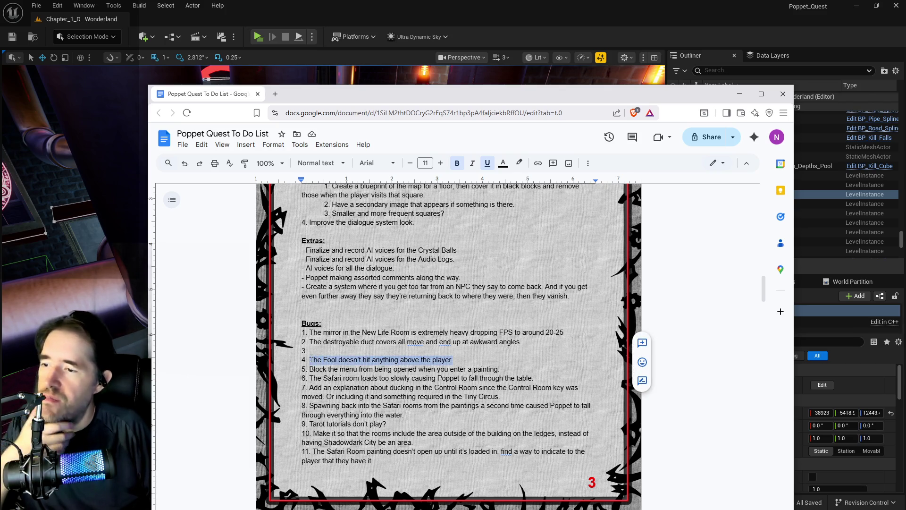
key("BackSpace")
mouse_move(486, 94)
left_mouse_down()
mouse_move(546, 105)
mouse_move(905, 102)
left_mouse_up()
scroll(597, 388, "up", 10)
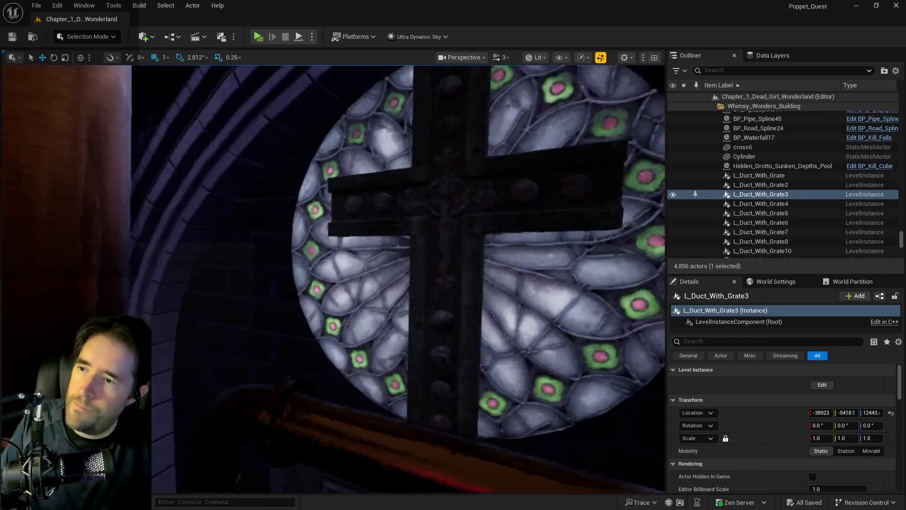
Frame the duct grate and show the Data Layers panel, toggling DL_Magician_Room
scroll(333, 278, "up", 10)
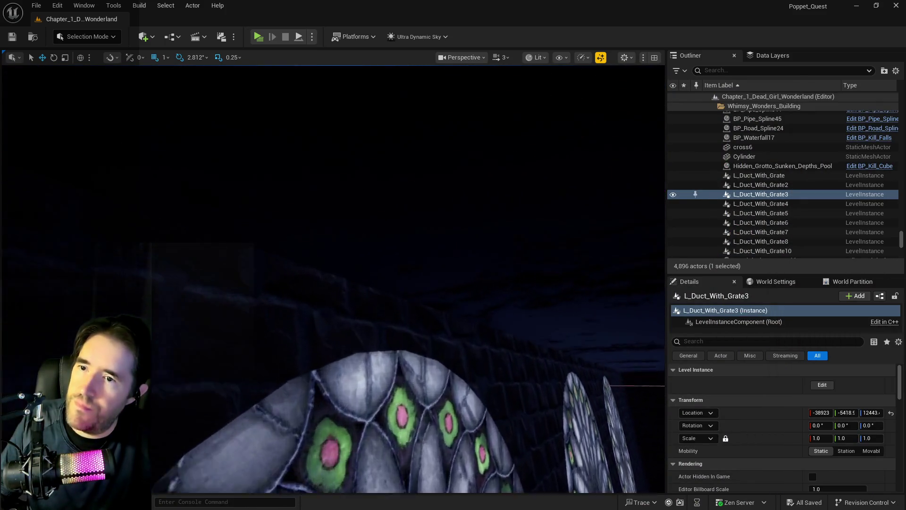
key("f")
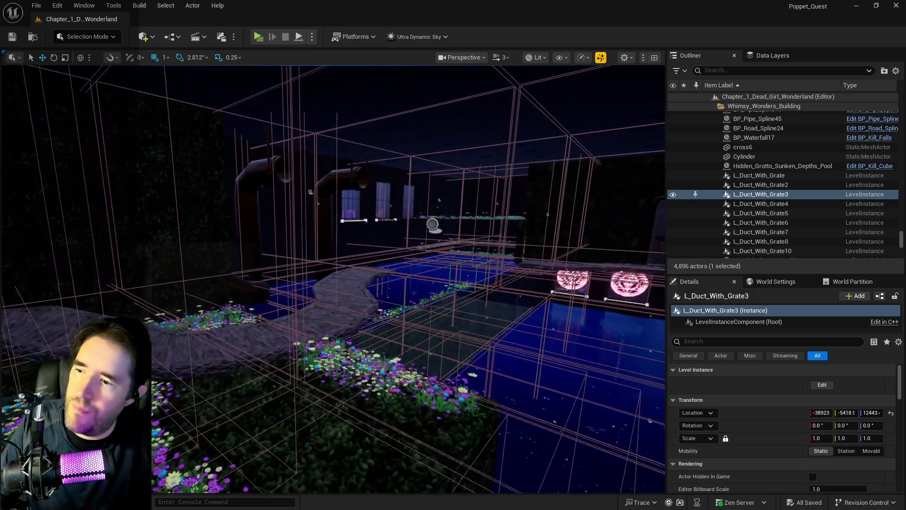
scroll(424, 315, "up", 10)
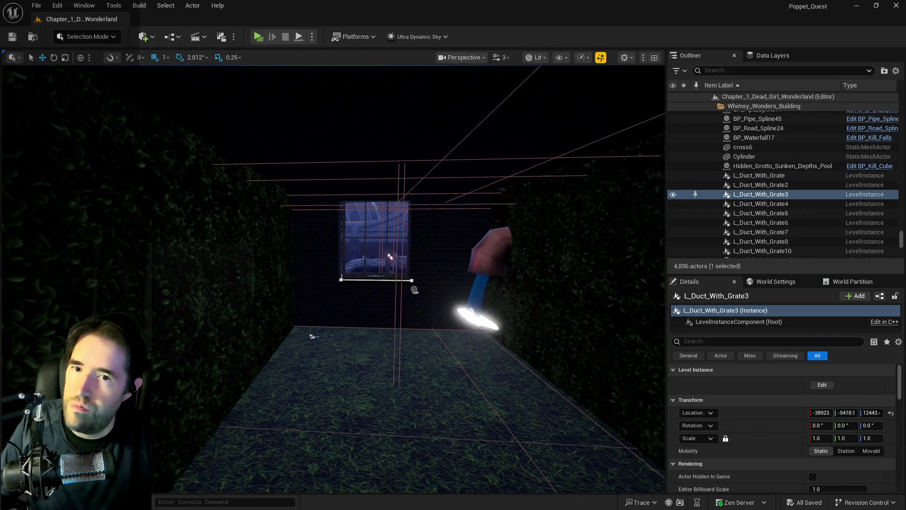
scroll(423, 315, "down", 5)
left_click(780, 58)
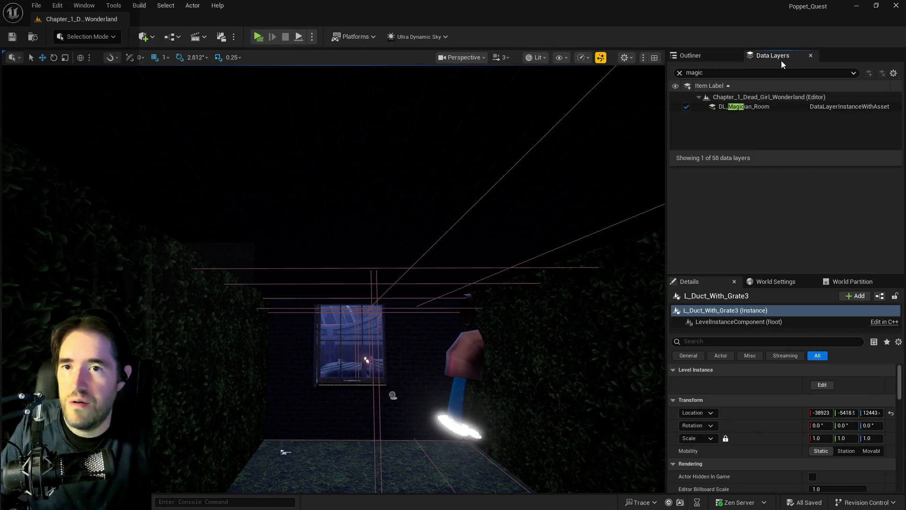
left_click(686, 106)
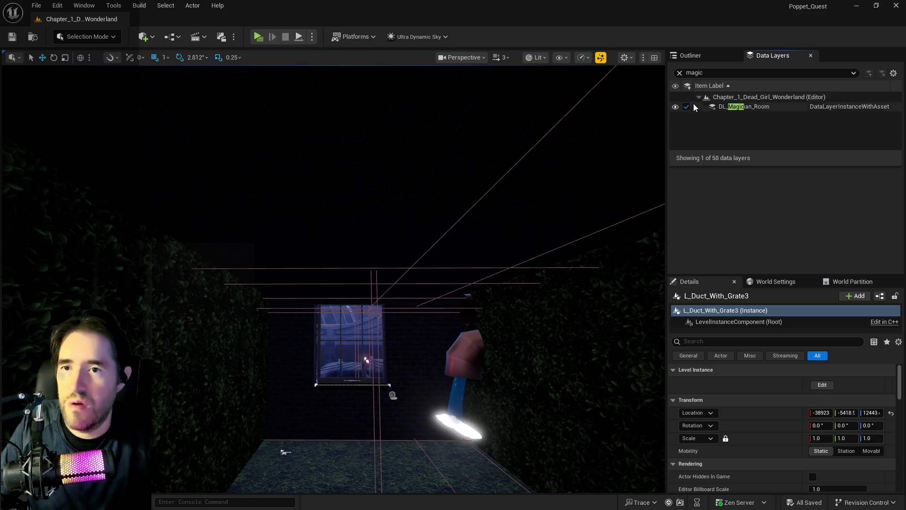
Filter the data layers by 'mach', load DL_Machinery_Room, and move the view to its pipes
left_click(680, 73)
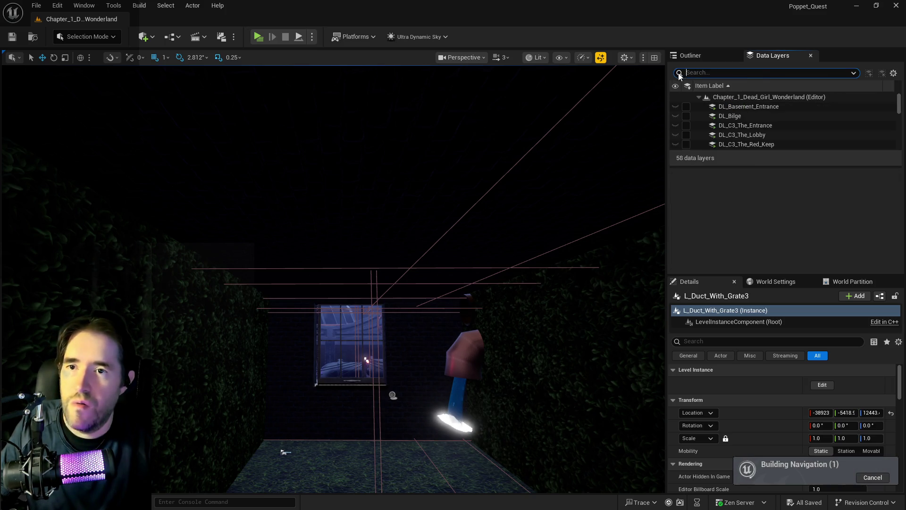
type("pu")
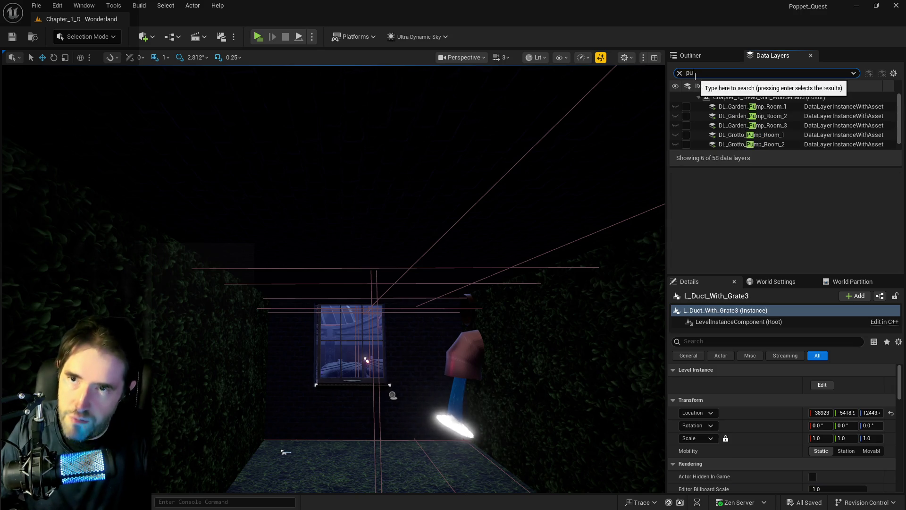
key("BackSpace")
key("BackSpace")
key("BackSpace")
type(".a")
key("BackSpace")
type("mach")
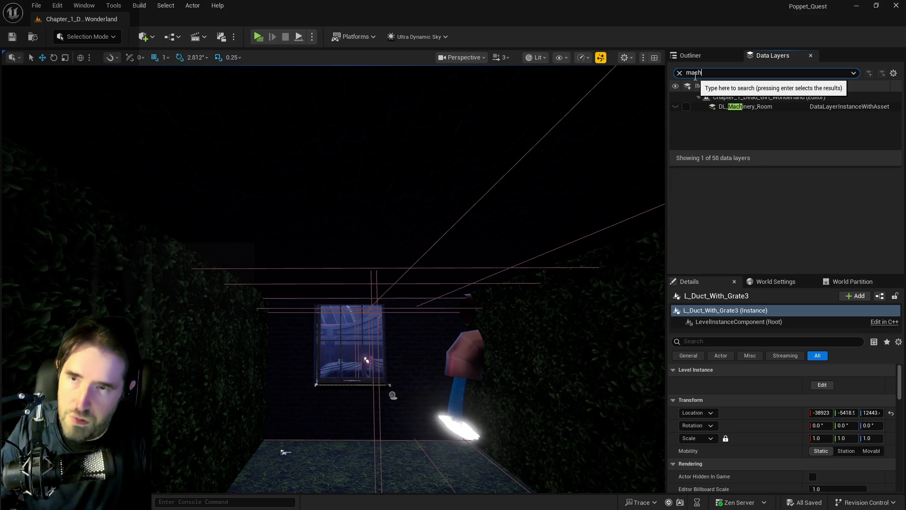
left_click(686, 107)
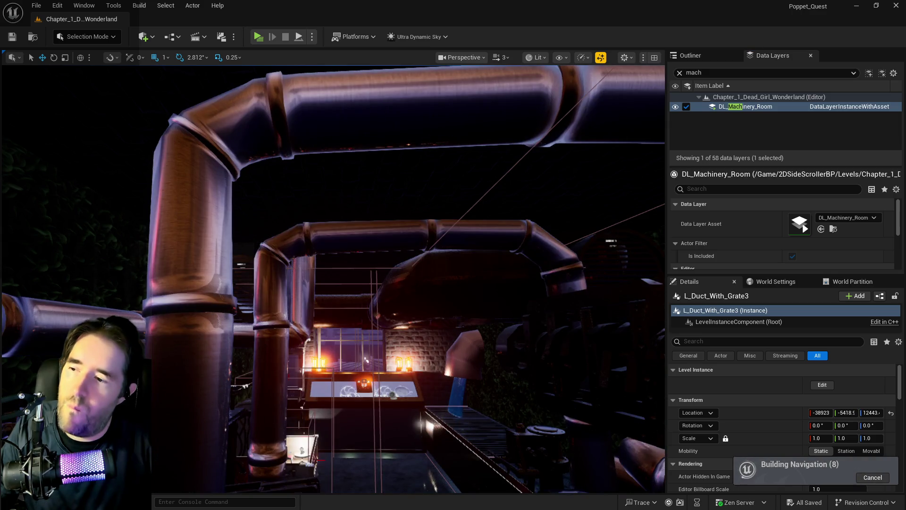
left_click_drag(590, 210, 543, 210)
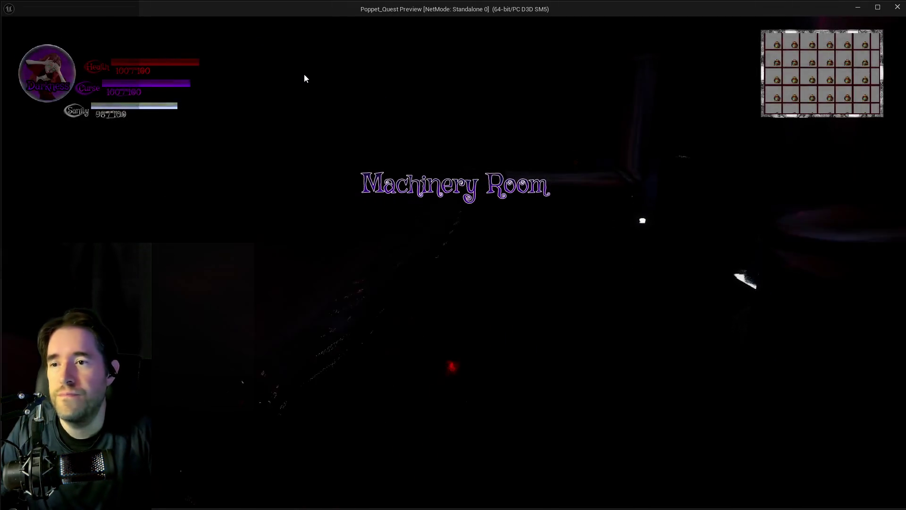
End both standalone Machinery Room play tests, returning to the editor each time
key("alt+Tab")
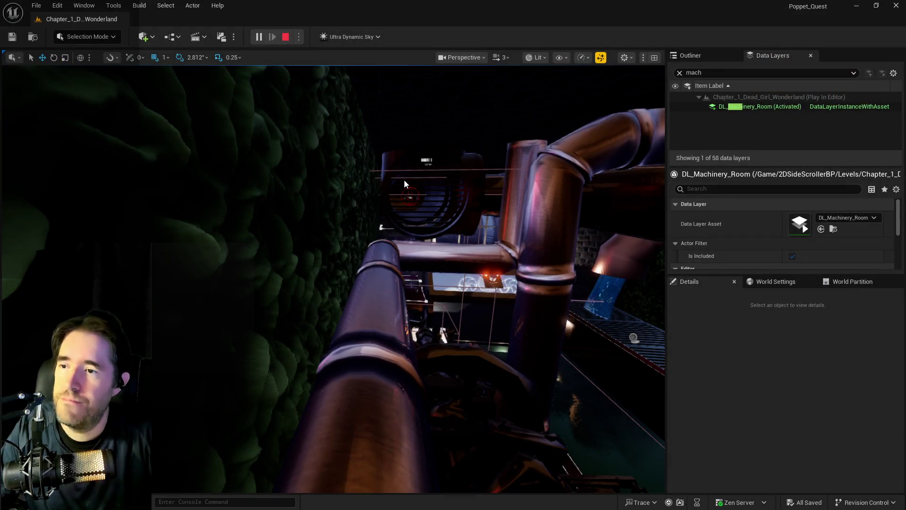
key("Escape")
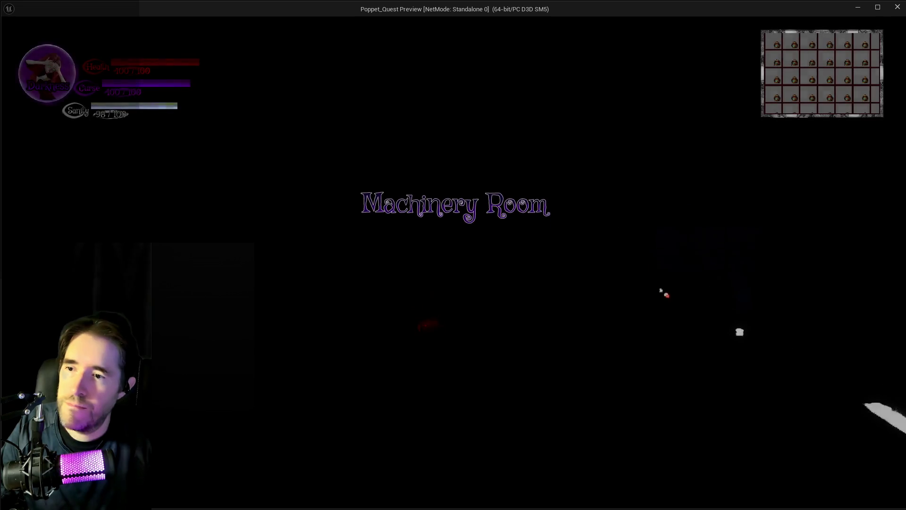
key("alt+Tab")
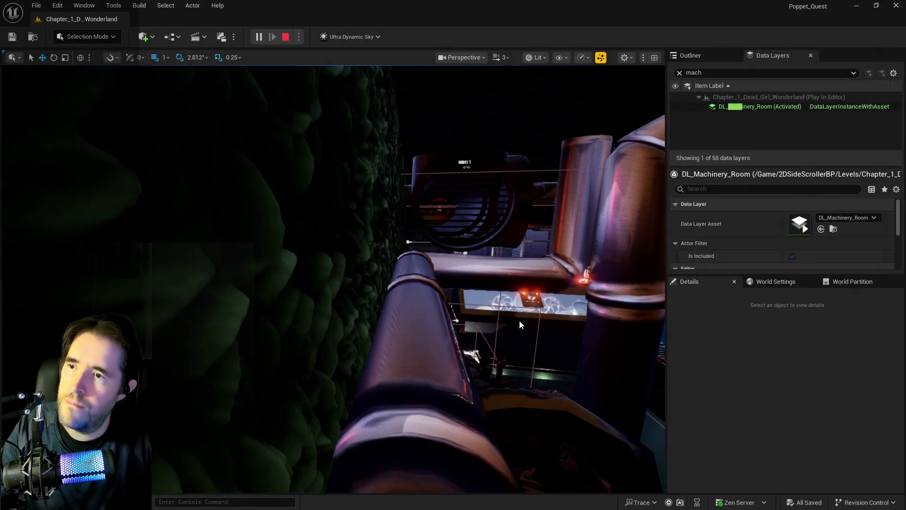
key("Escape")
Select the foreground pipe SM_Machinery_Room_Pipes_4 and pull the view back over the pipes
left_click(411, 460)
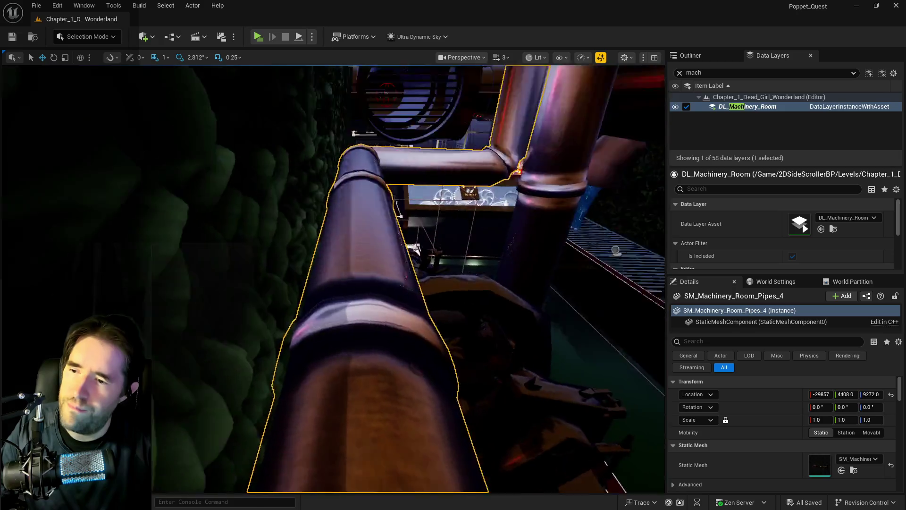
key("w")
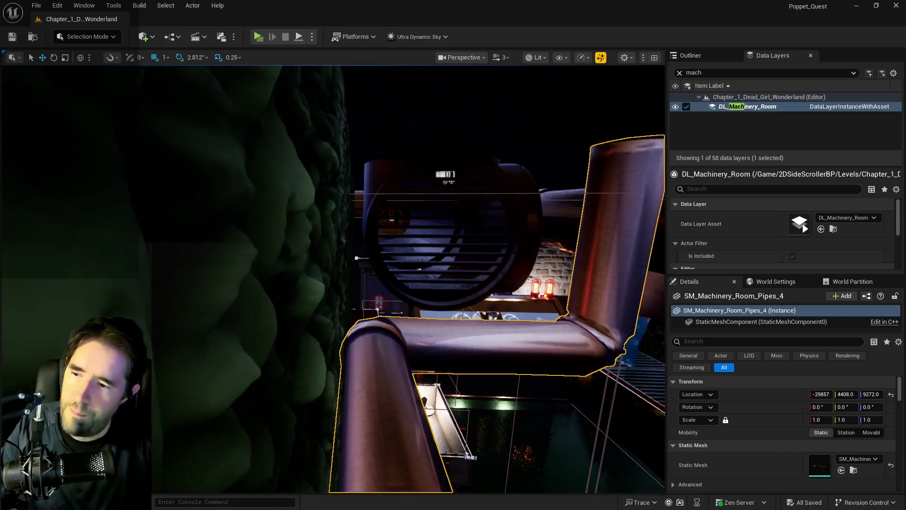
mouse_move(390, 390)
left_mouse_down()
mouse_move(370, 299)
mouse_move(390, 370)
left_mouse_up()
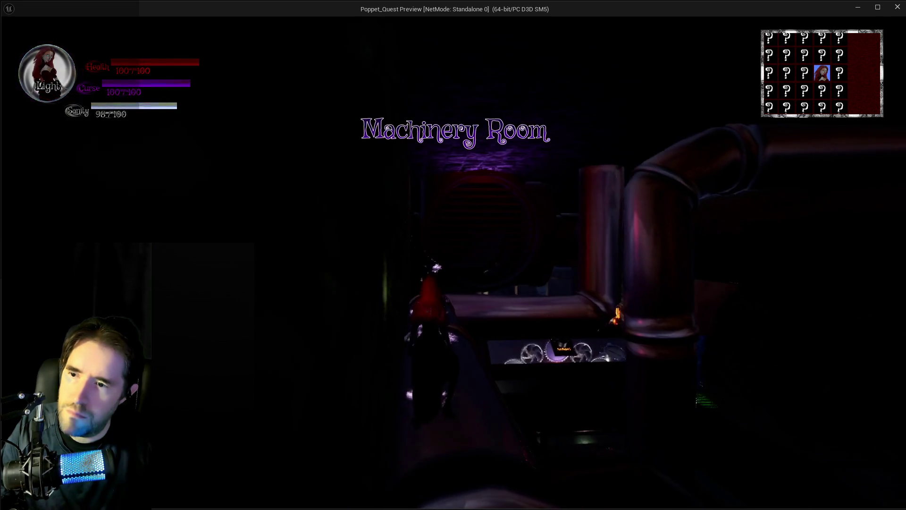
Walk the character along the machinery pipe toward the vent fan, then stop the play test
key("w")
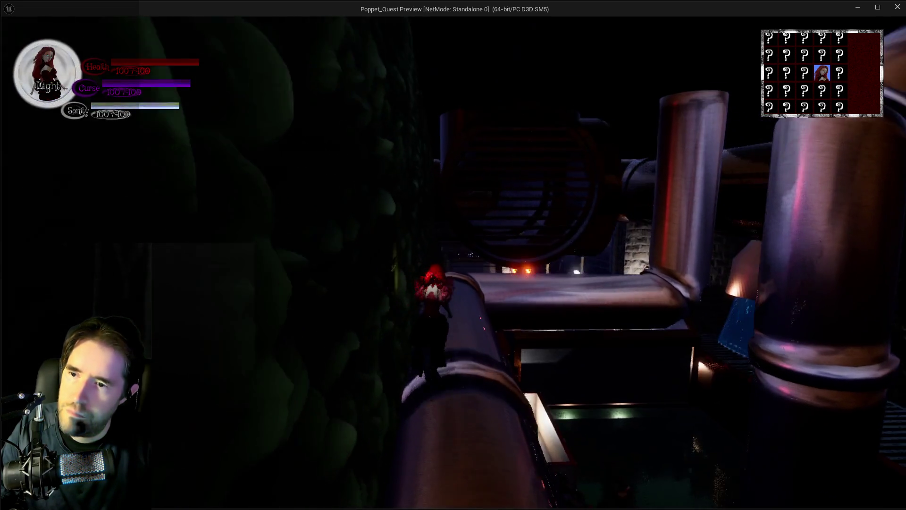
key("w")
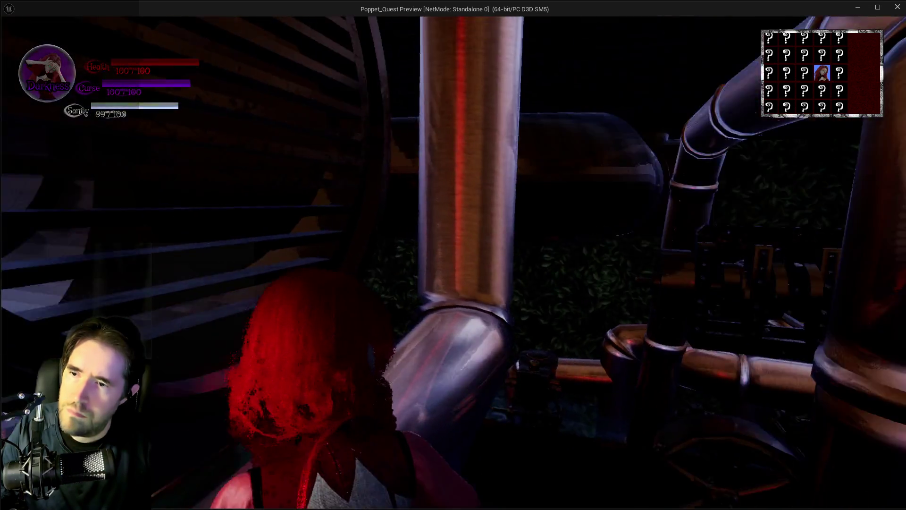
key("w")
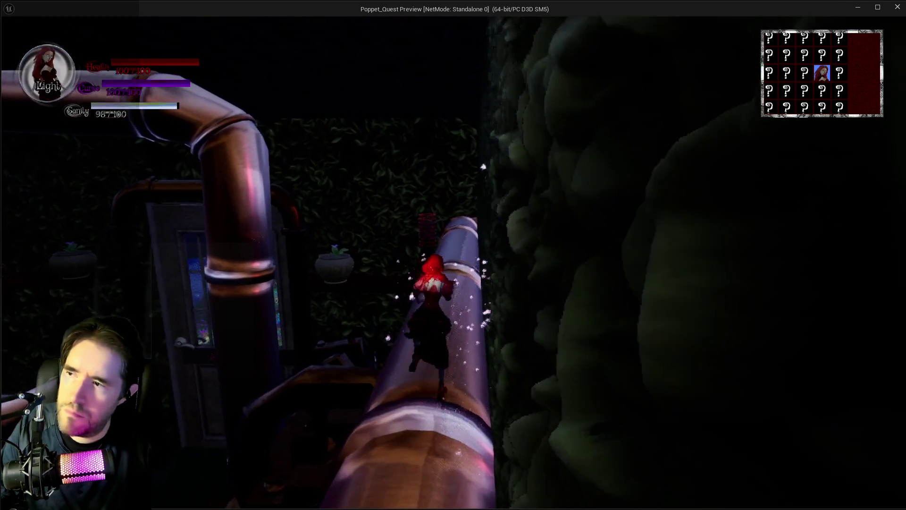
key("w")
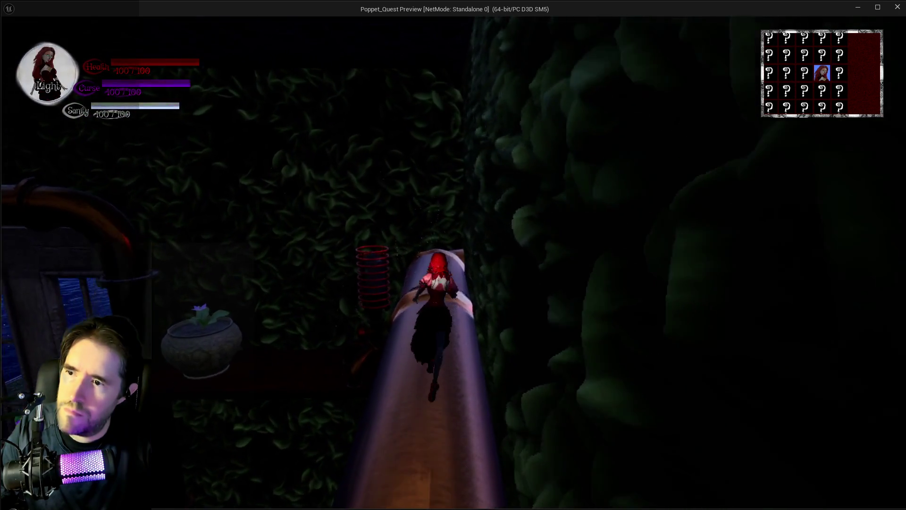
key("w")
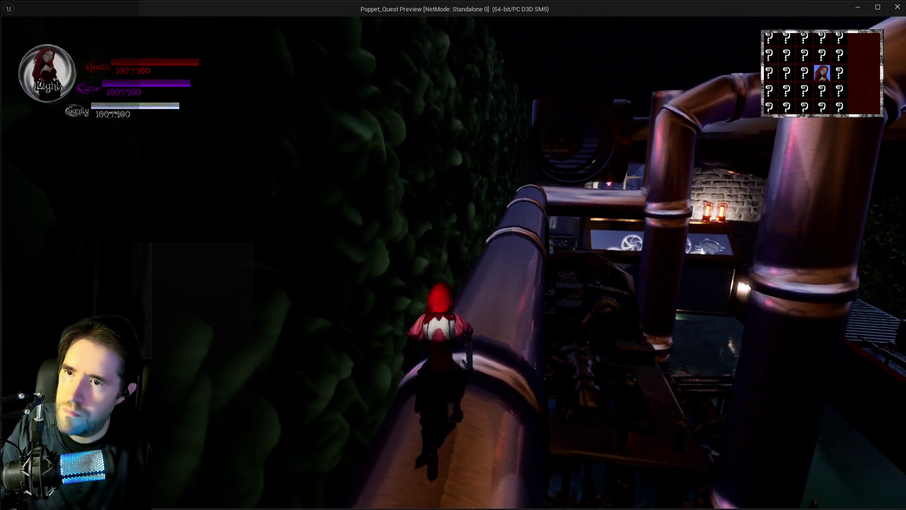
key("w")
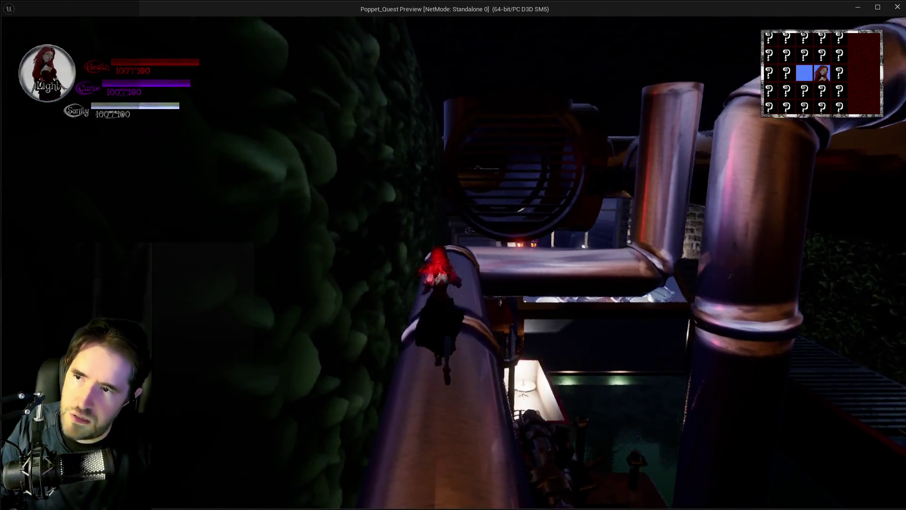
key("alt+Tab")
key("Escape")
Tick Is Open on the machinery room door BP_Door_13 and start a play test
key("f")
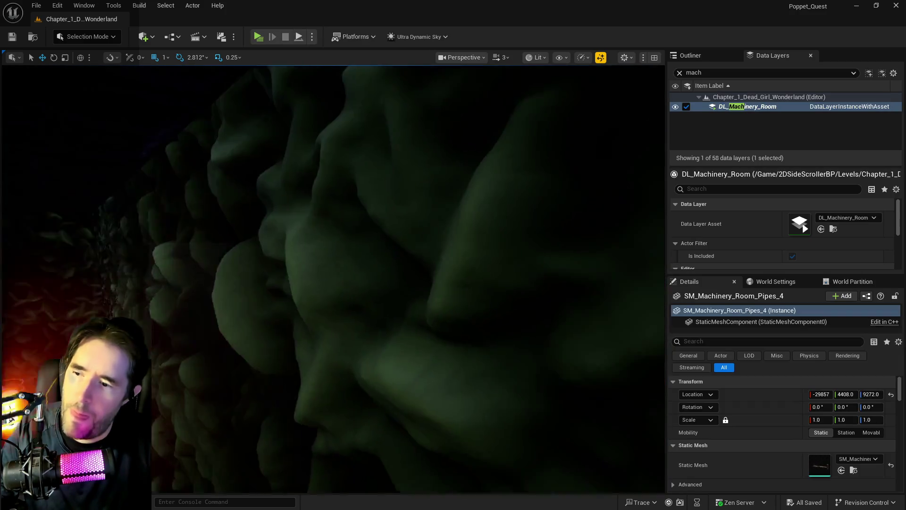
left_click(302, 307)
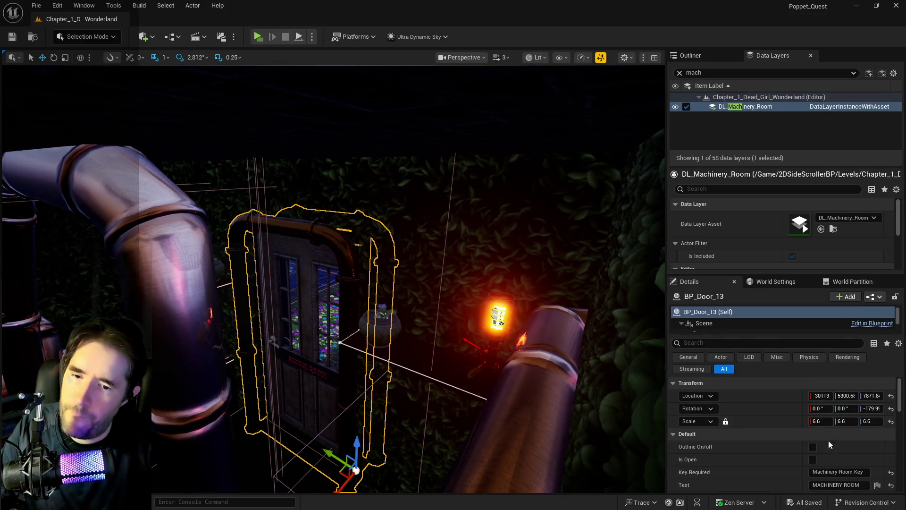
left_click(812, 459)
key("f")
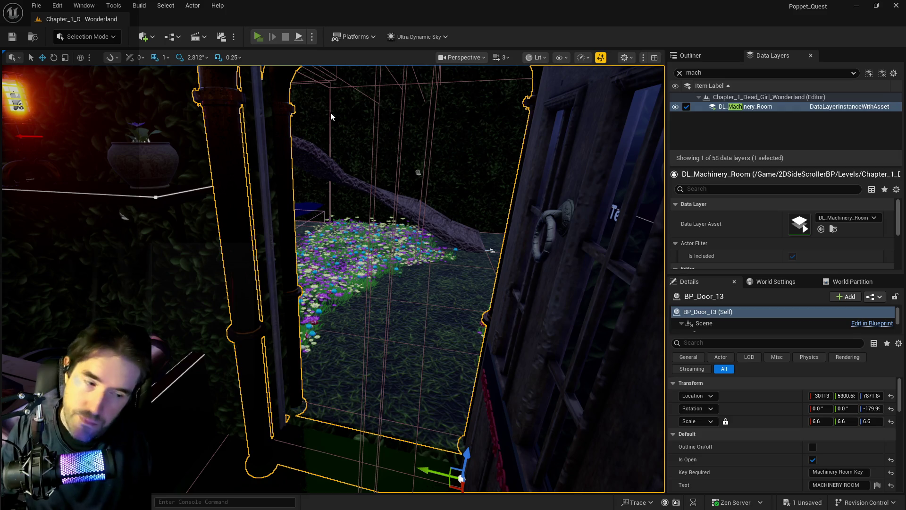
key("alt+p")
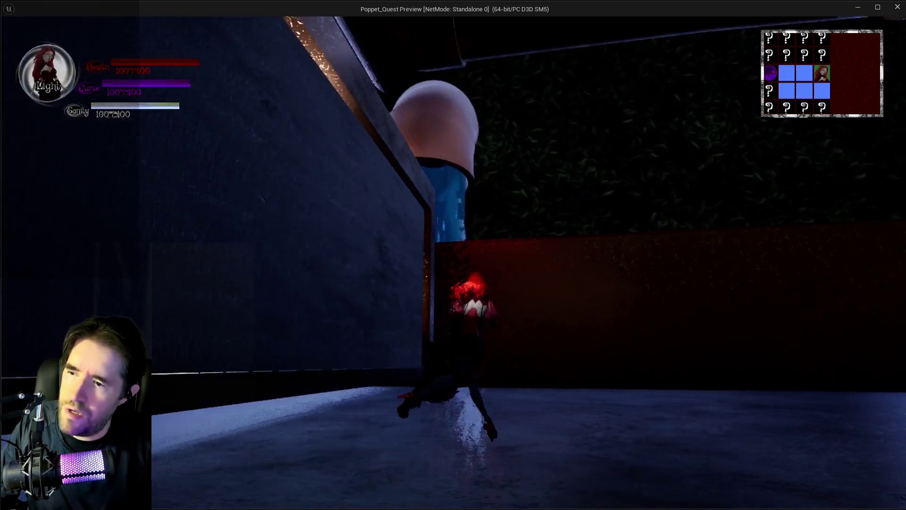
Run the character forward with one dash through the lit alley and purple fog
key("w")
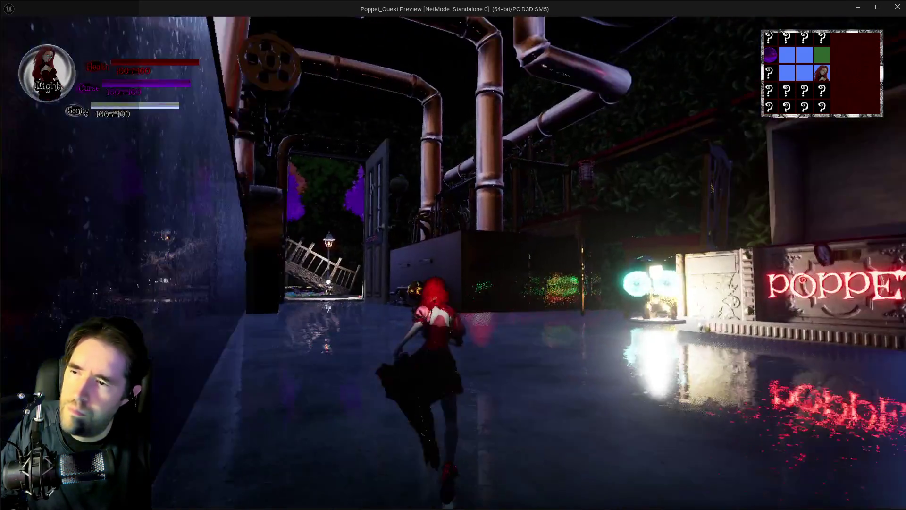
key("e")
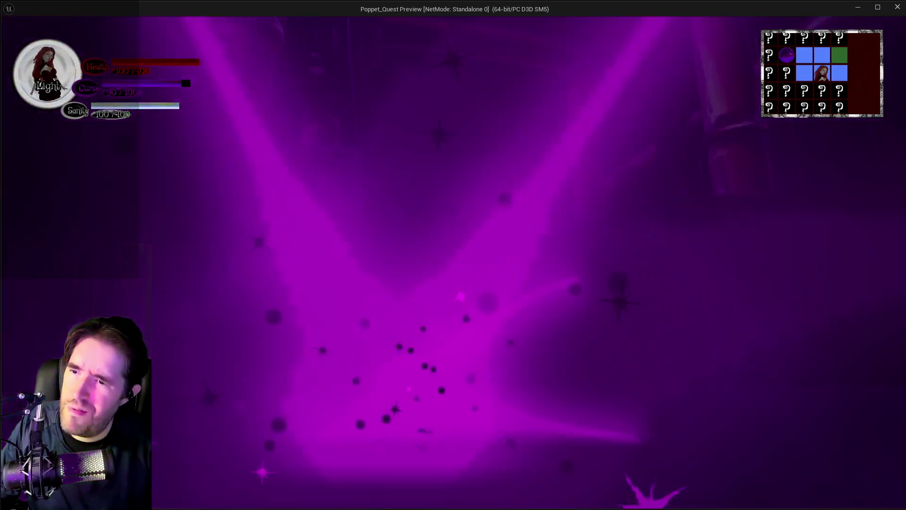
key("w")
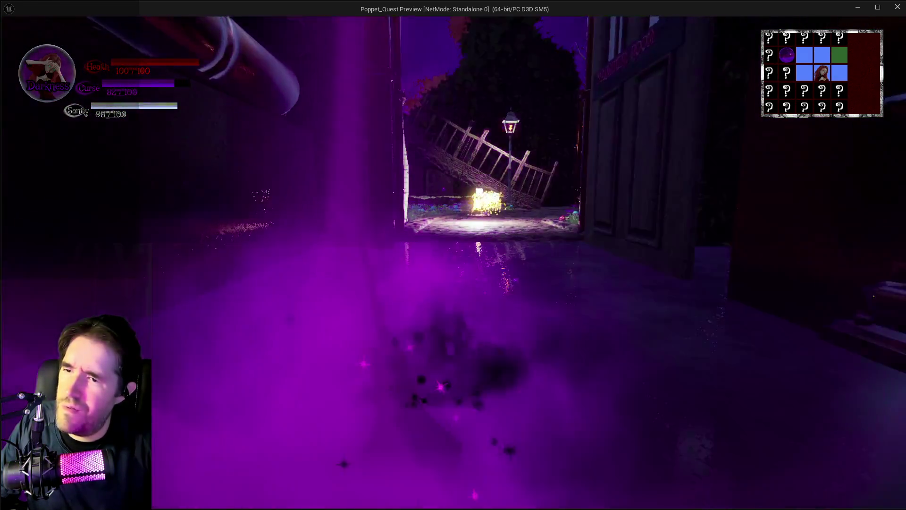
key("w")
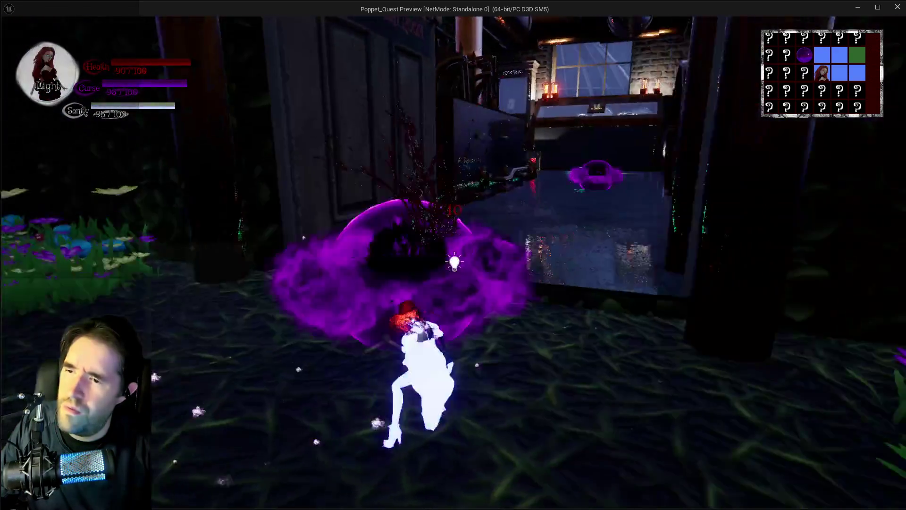
key("w")
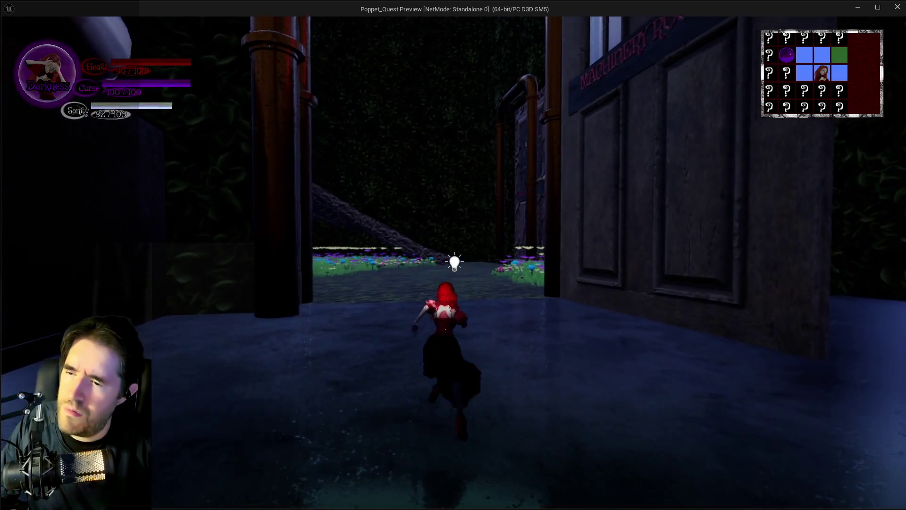
key("w")
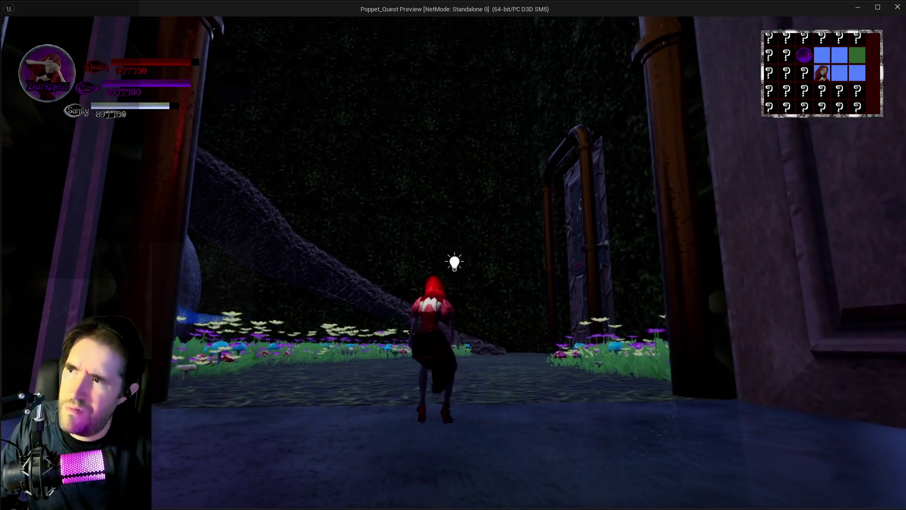
key("w")
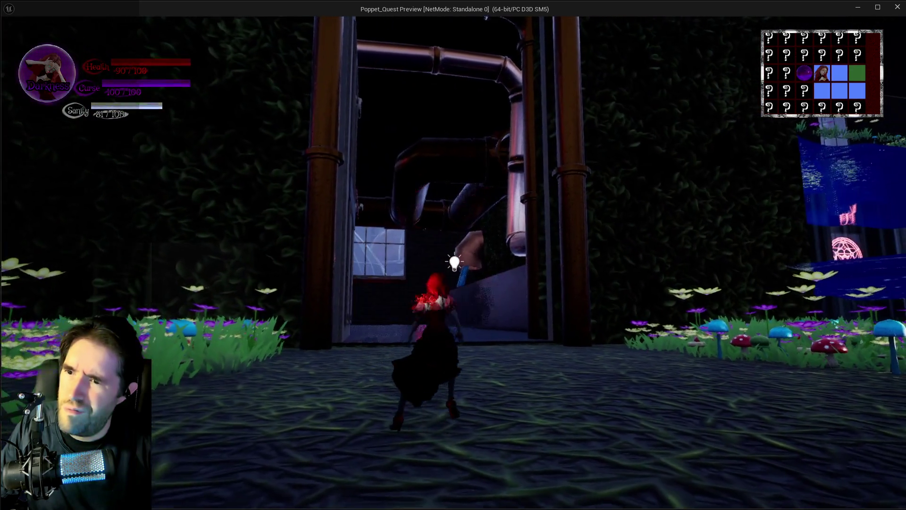
key("w")
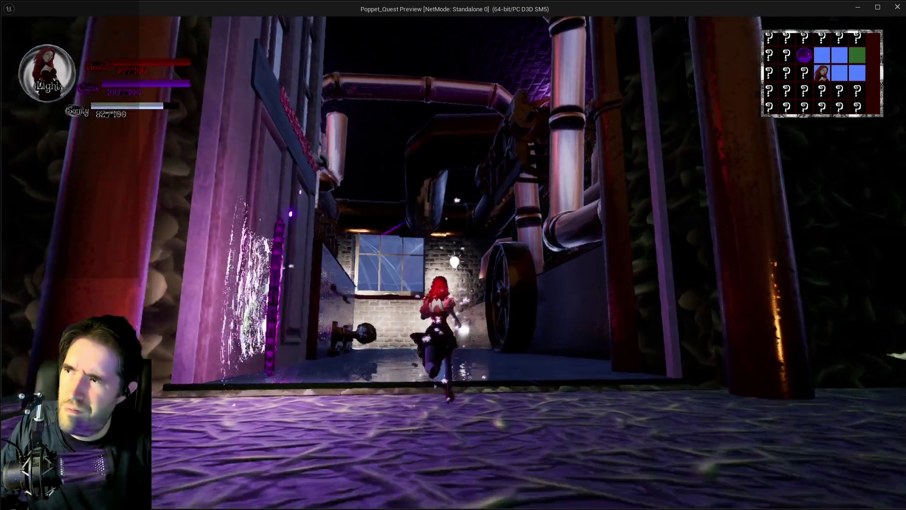
key("w")
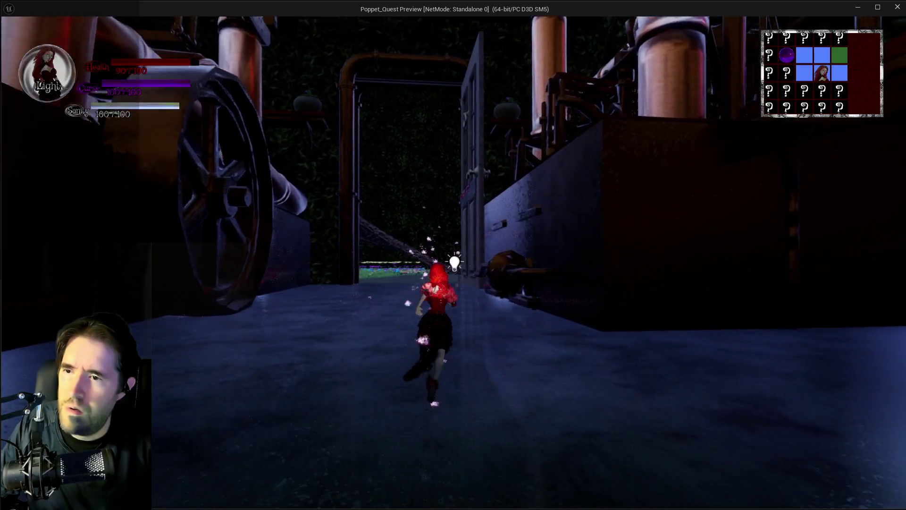
key("w")
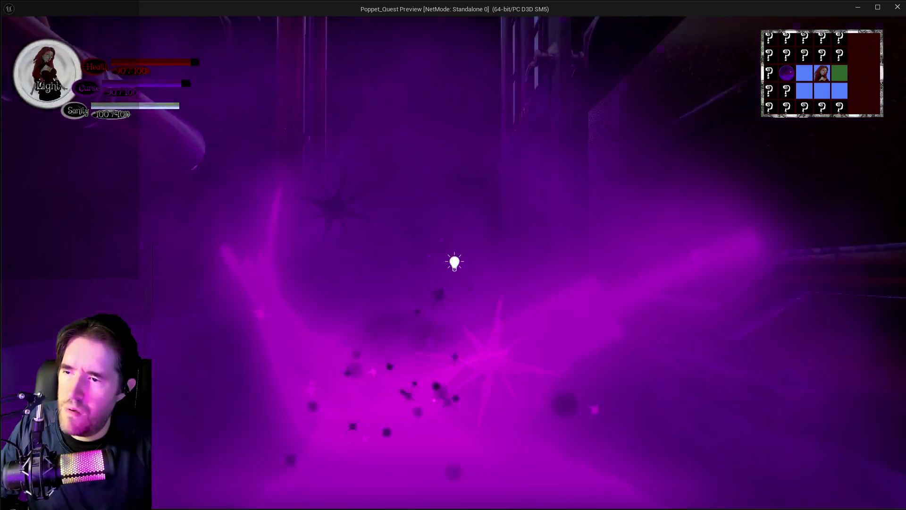
key("w")
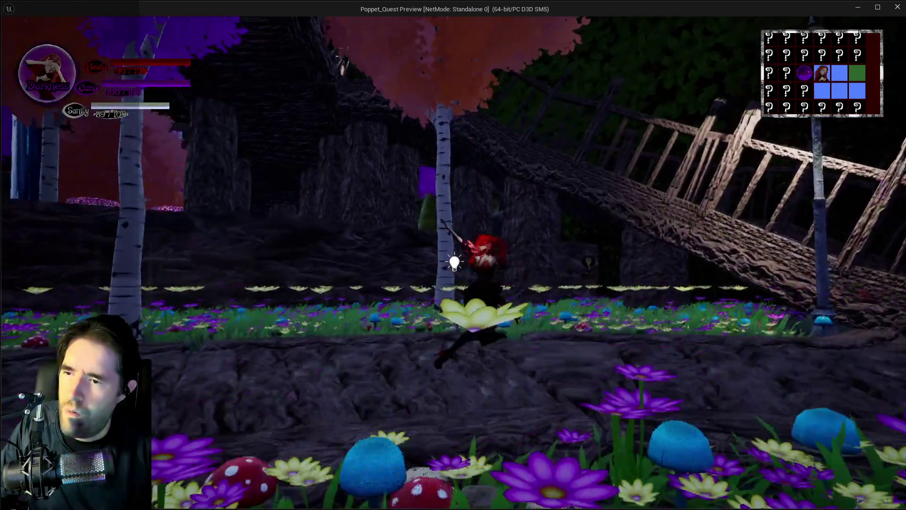
Run through the garden into the portal, then return control to the editor
key("w")
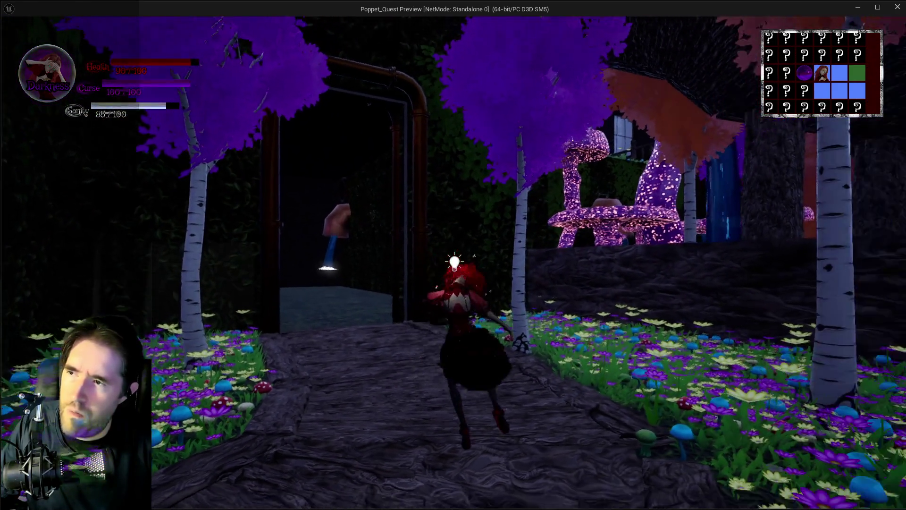
key("q")
key("w")
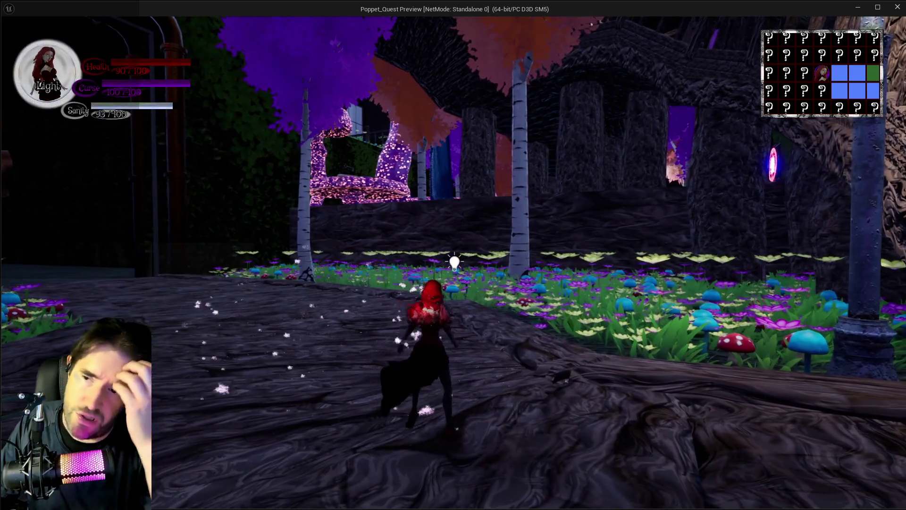
key("w")
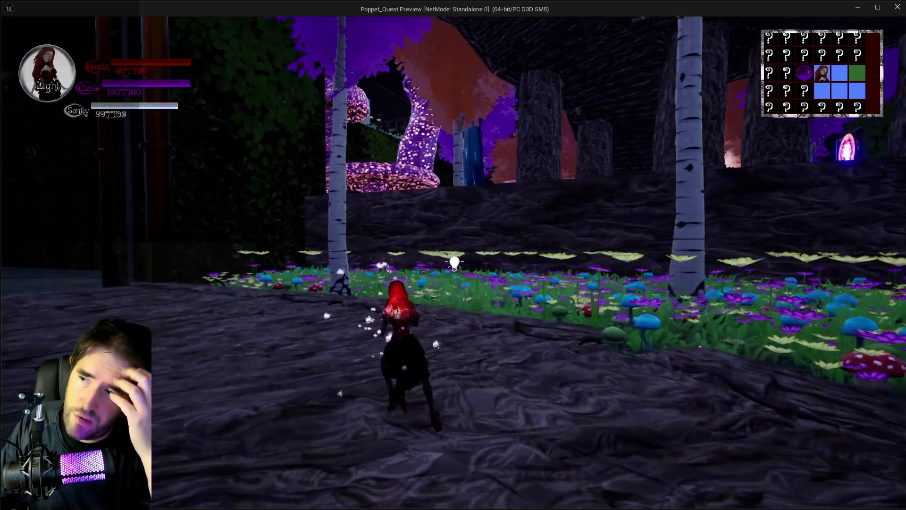
key("q")
key("w")
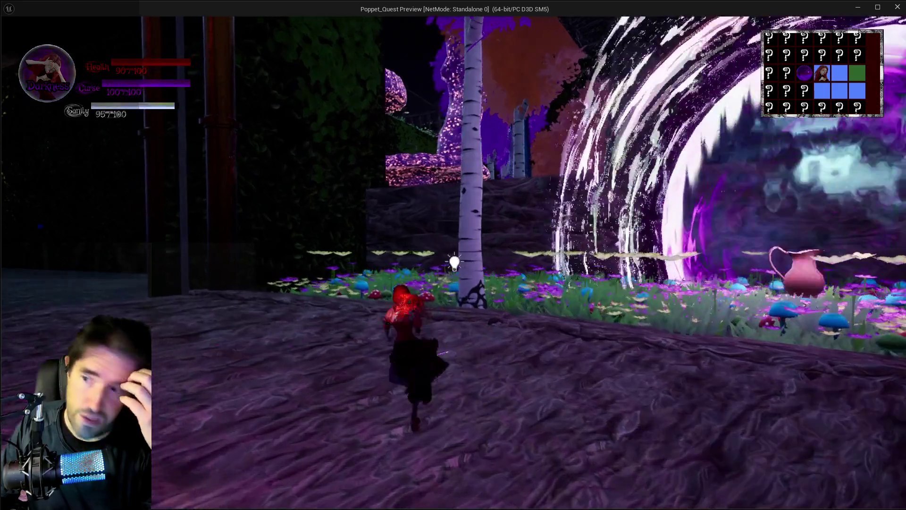
key("w")
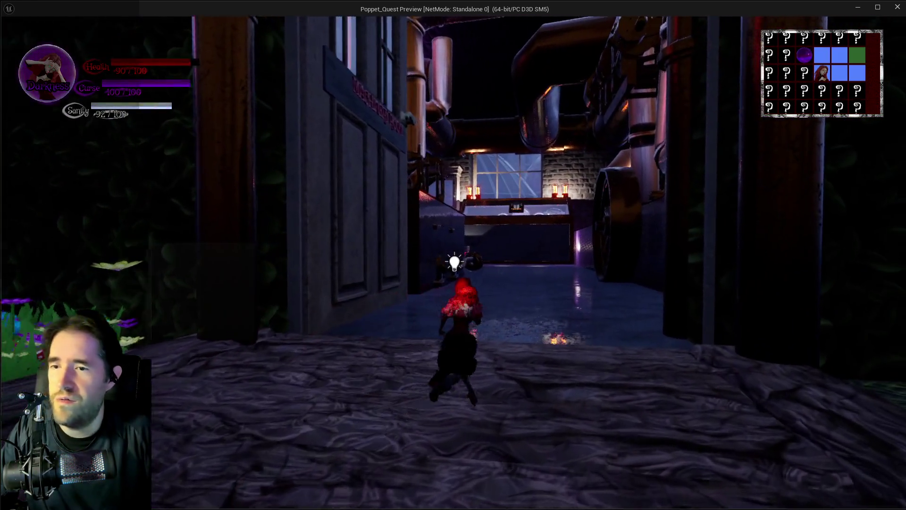
key("alt+Tab")
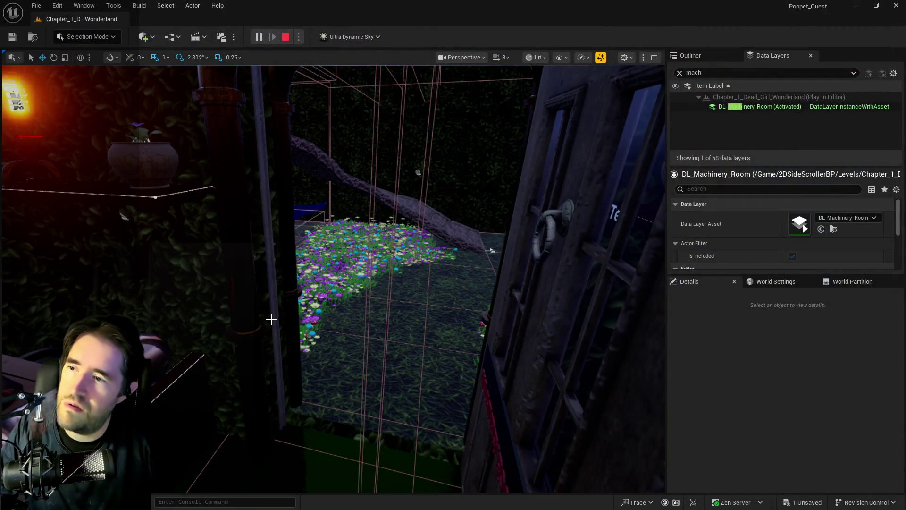
Stop play, undo the console's snap to floor, and lower BP_Control_Console7 slightly
left_click(271, 319)
key("Escape")
left_click(297, 307)
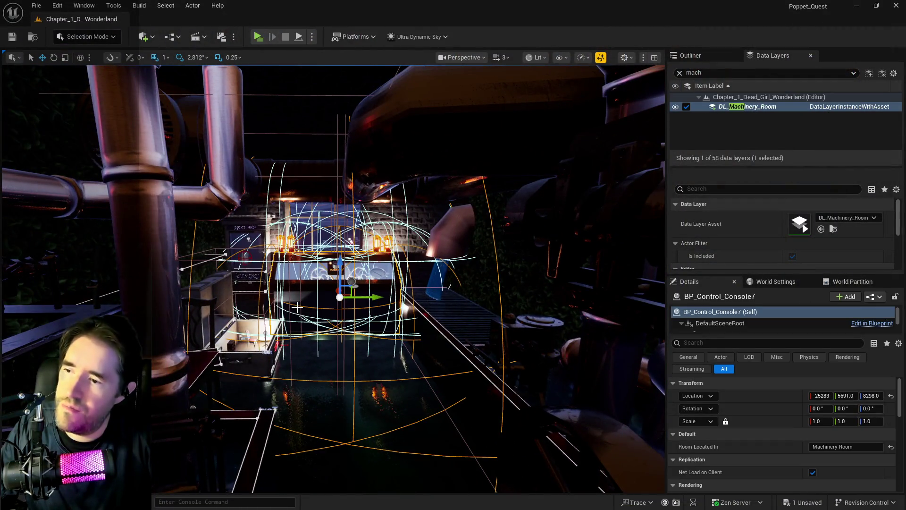
key("End")
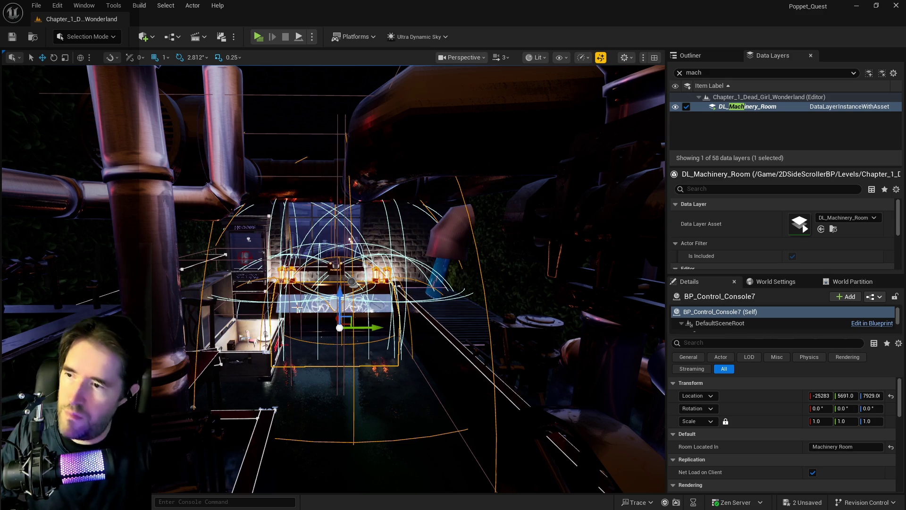
left_click(57, 6)
left_click(78, 41)
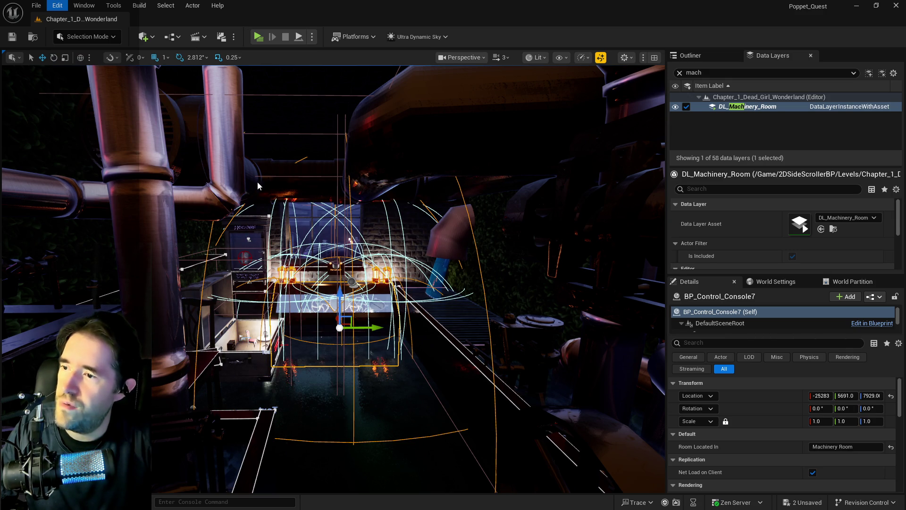
key("f")
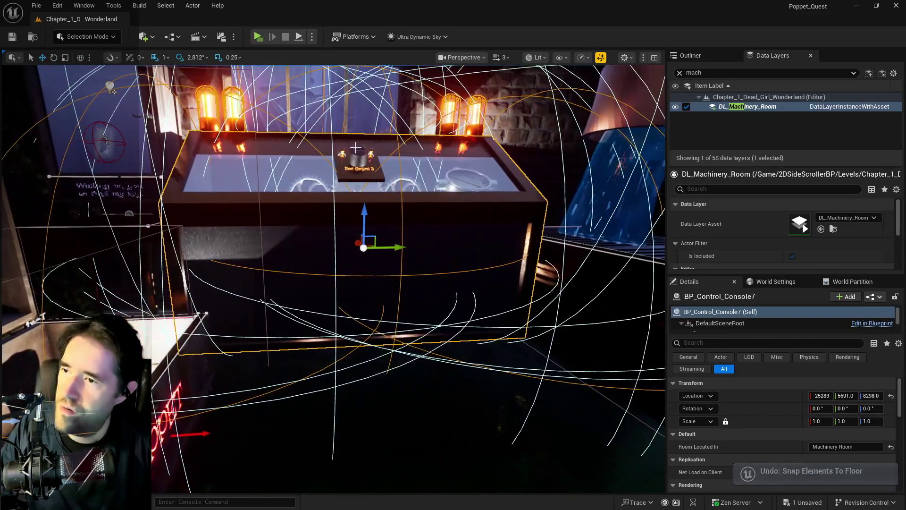
left_click(359, 155, "ctrl")
key("f")
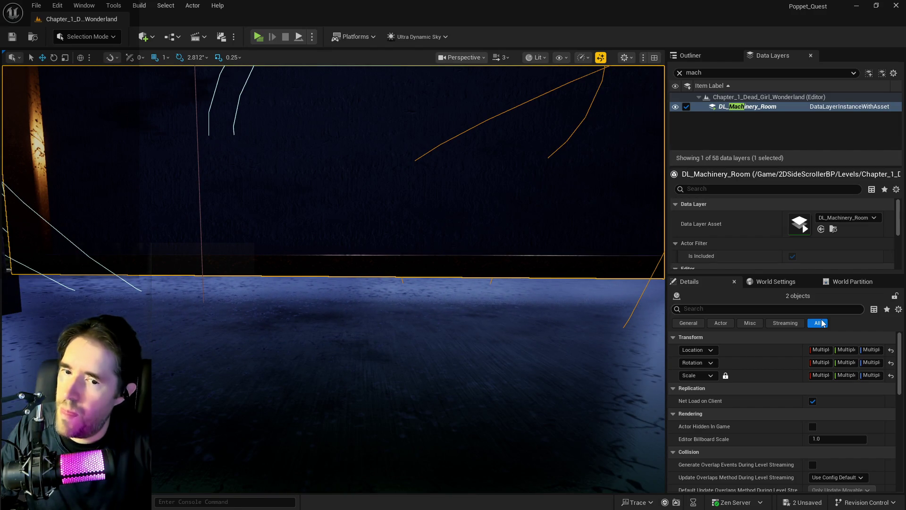
left_click(515, 289)
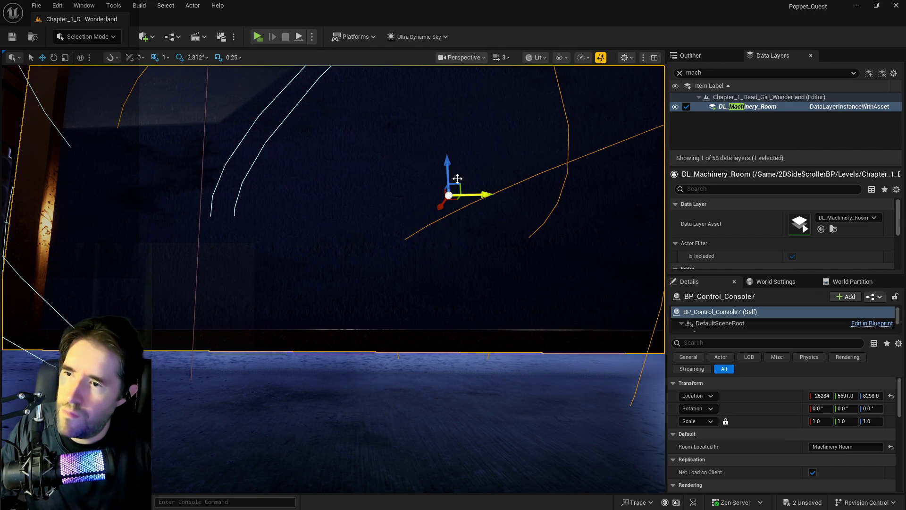
mouse_move(448, 170)
left_mouse_down()
mouse_move(463, 192)
mouse_move(465, 182)
left_mouse_up()
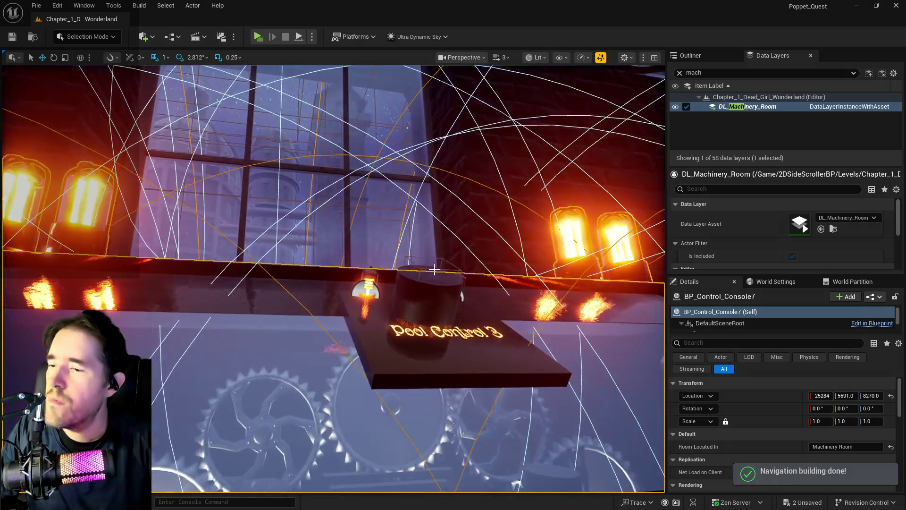
Lower the Pool Control 3 activation button BP_Activation_Button8 to about Z 8611
left_click(410, 335)
key("f")
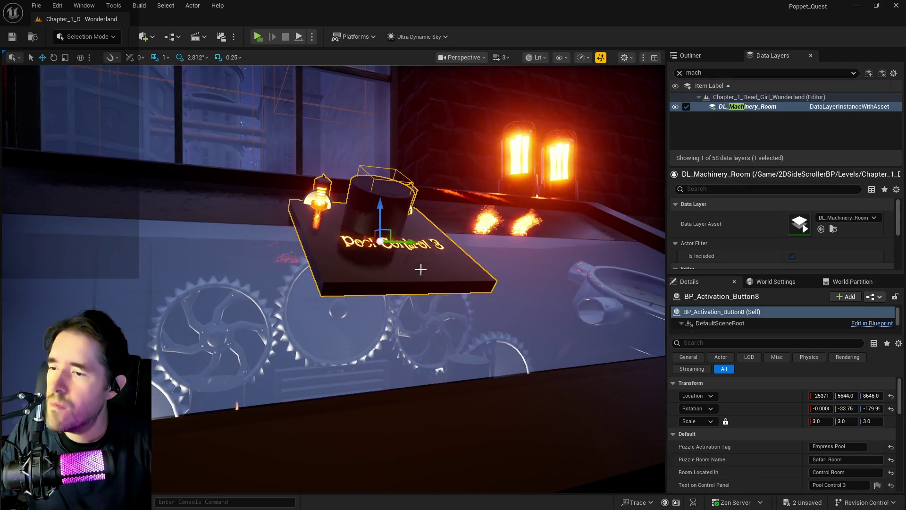
left_click_drag(378, 208, 382, 236)
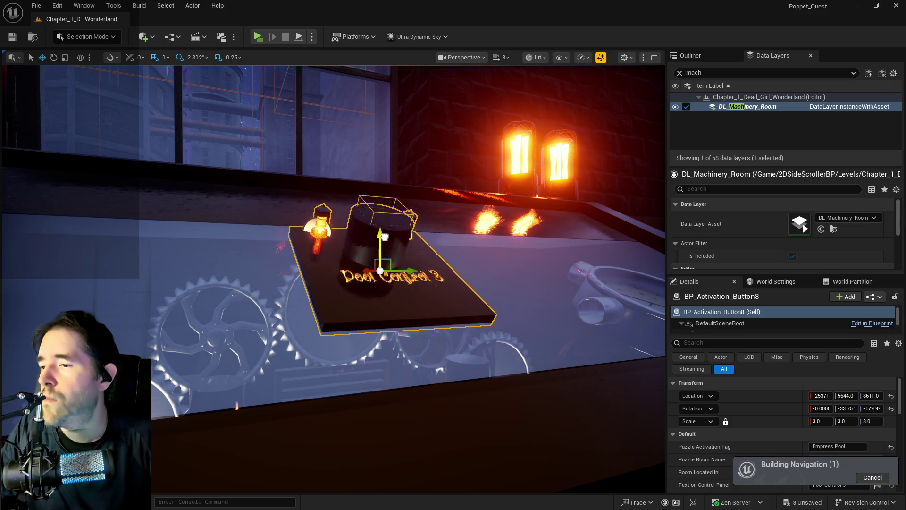